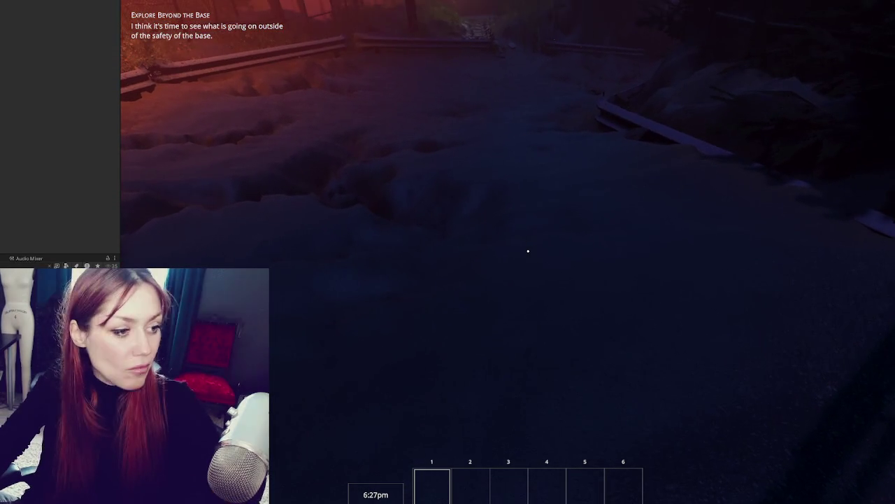
Check the pause menu, then walk to the dark gate and exit the base.
{"action": "key", "text": "Escape"}
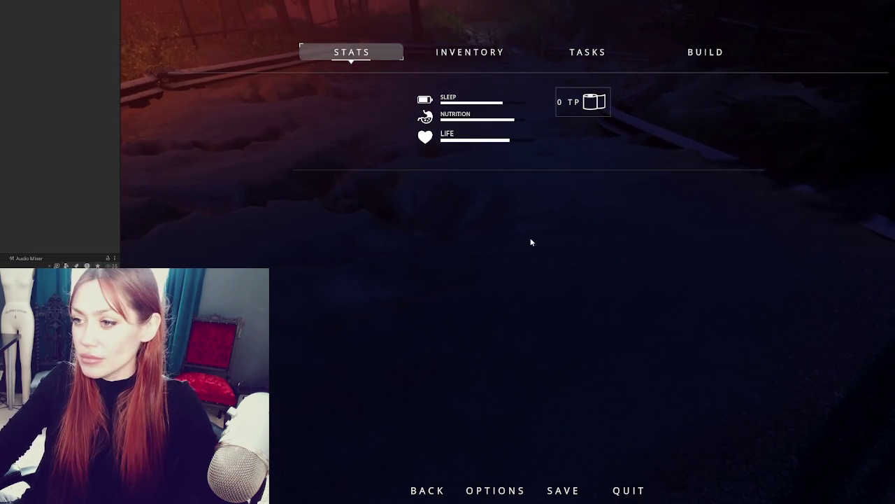
{"action": "key", "text": "Escape"}
{"action": "key", "text": "w"}
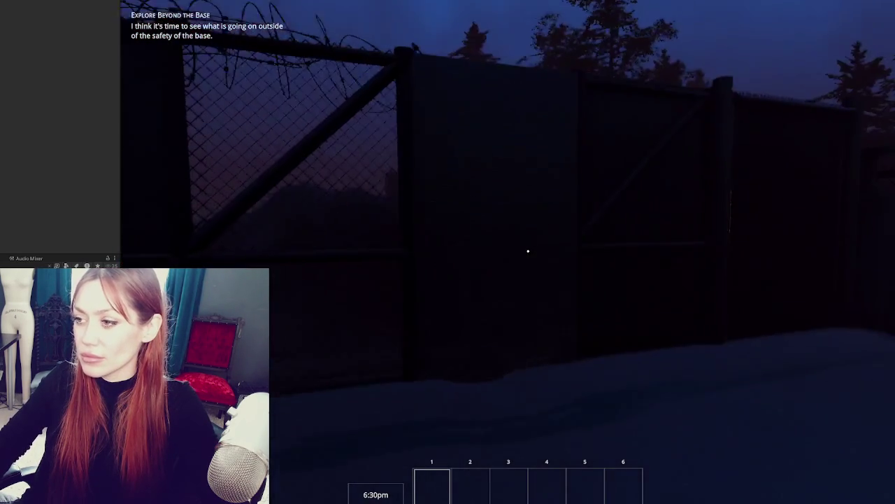
{"action": "key", "text": "e"}
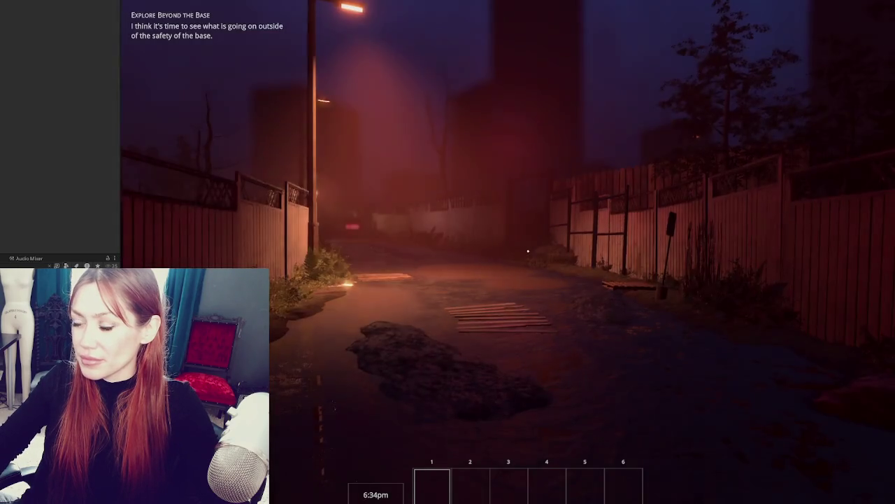
Walk down the alley past the planks and street lamps toward the glowing CLOSED sign.
{"action": "key", "text": "w"}
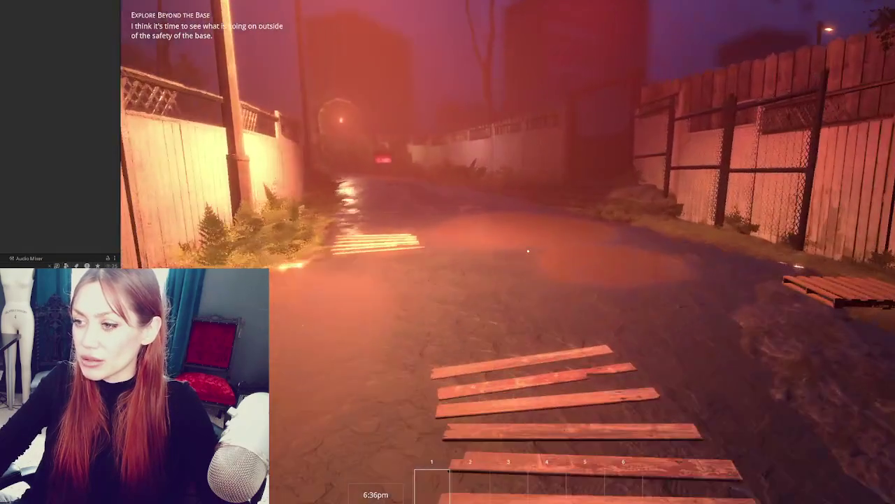
{"action": "key", "text": "w"}
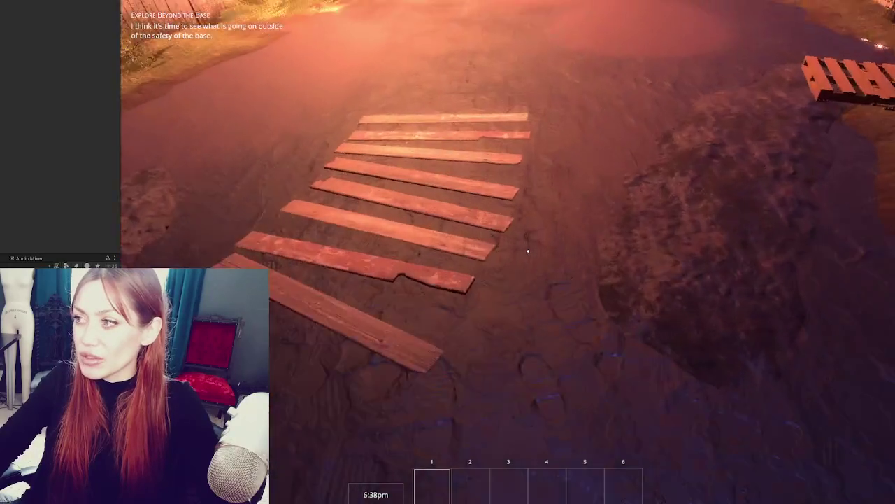
{"action": "key", "text": "w"}
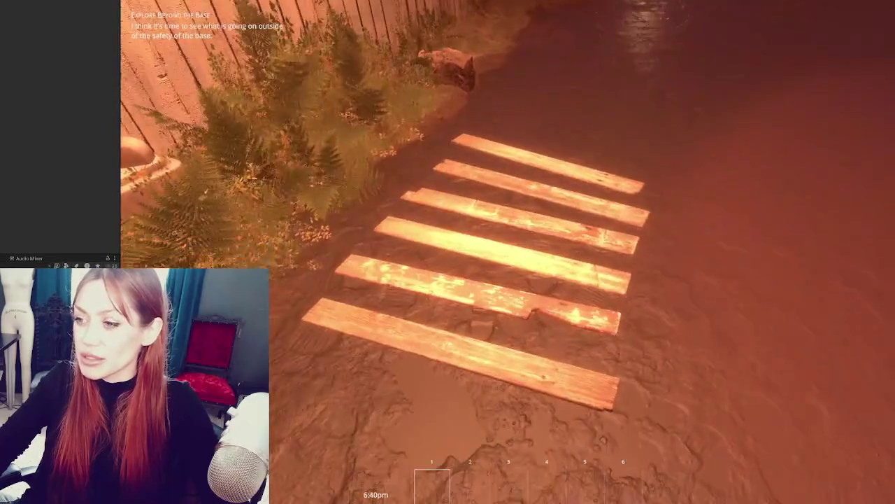
{"action": "key", "text": "w"}
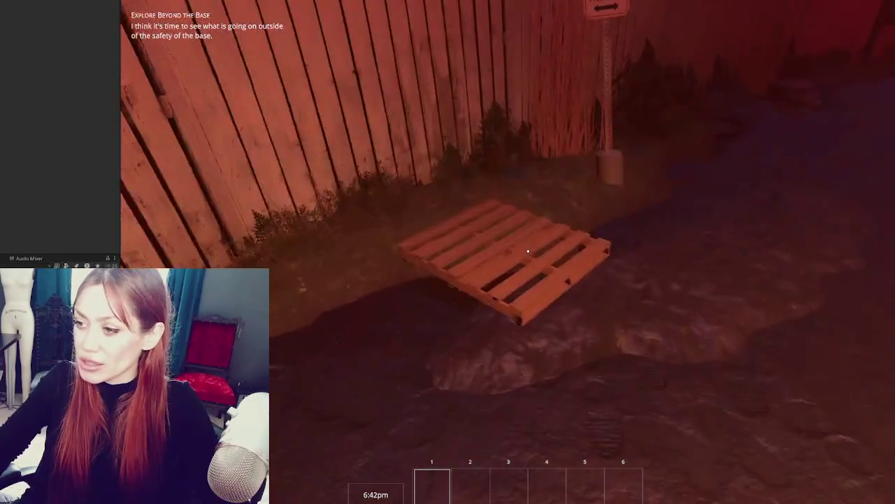
{"action": "key", "text": "w"}
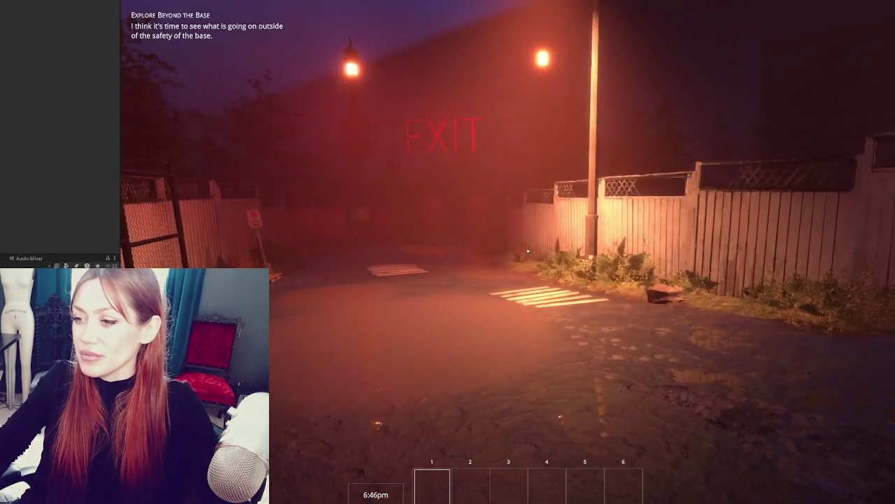
{"action": "key", "text": "w"}
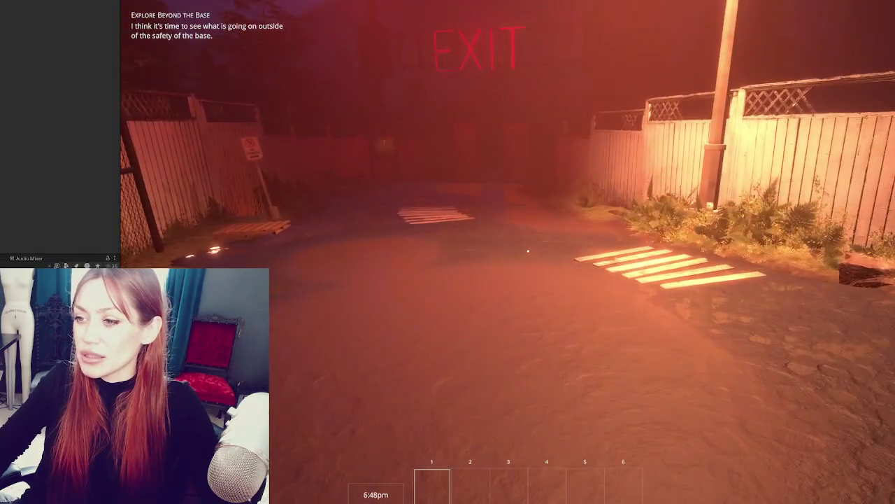
{"action": "key", "text": "w"}
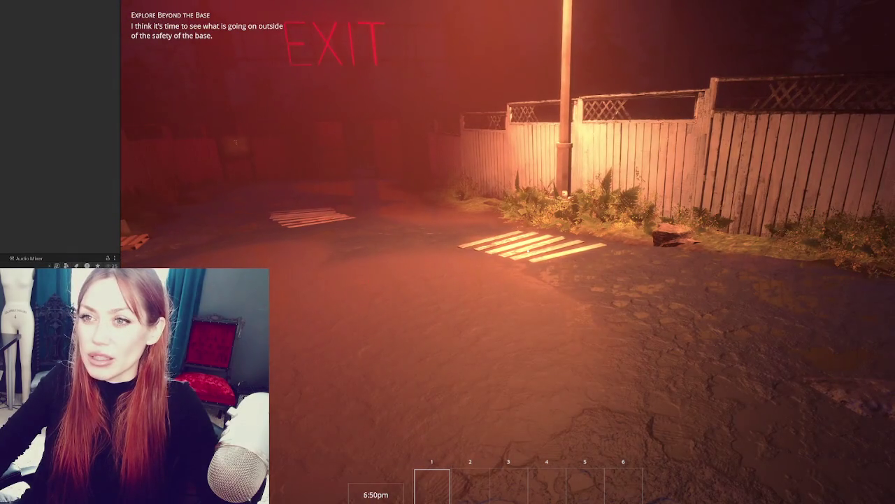
{"action": "key", "text": "w"}
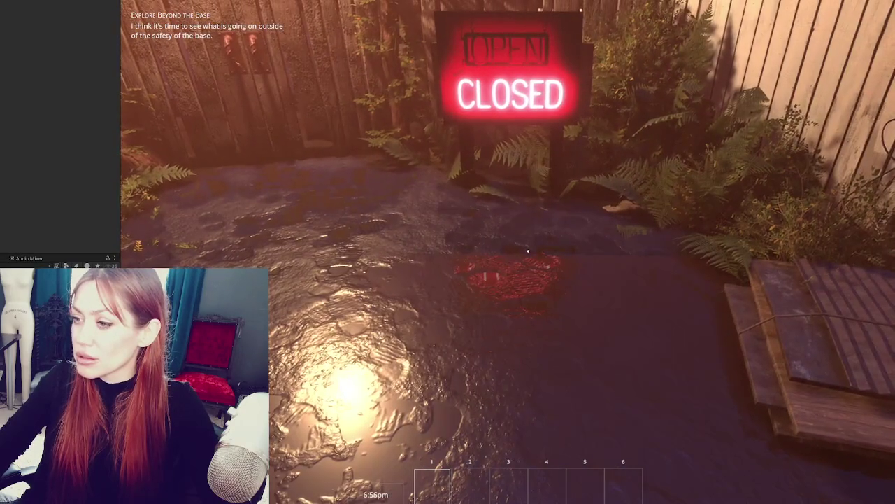
{"action": "key", "text": "s"}
{"action": "key", "text": "a"}
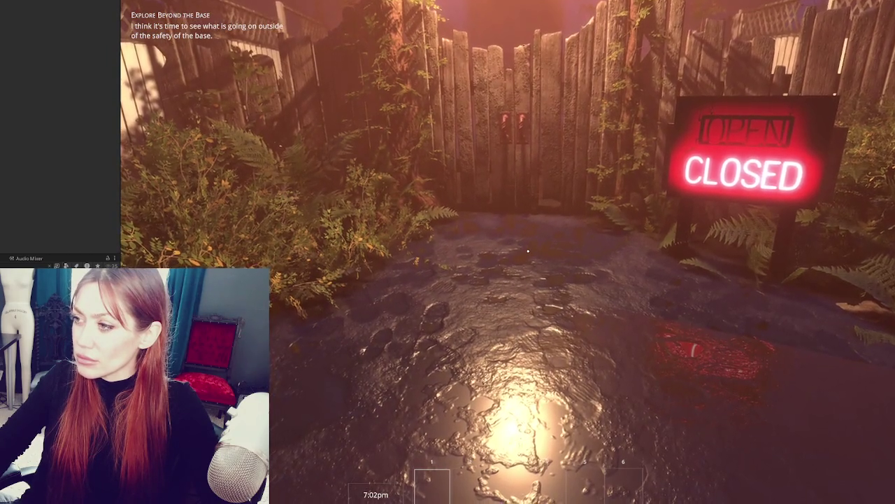
{"action": "key", "text": "w"}
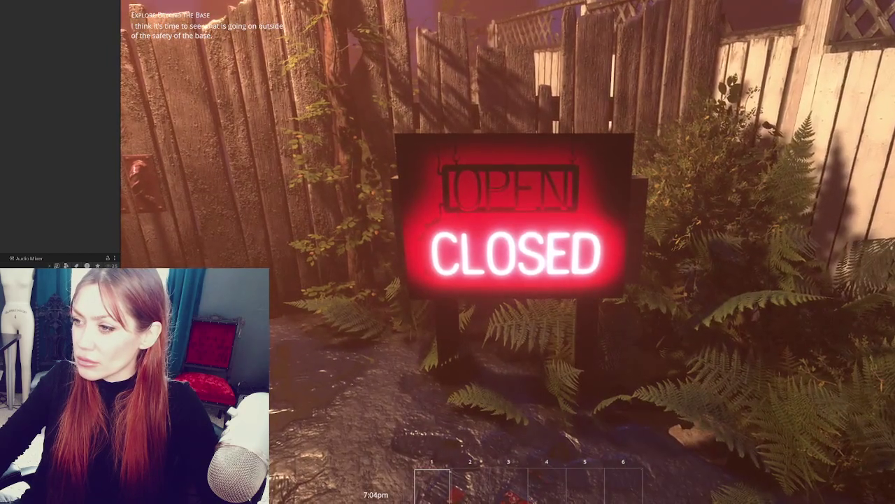
{"action": "key", "text": "s"}
{"action": "key", "text": "w"}
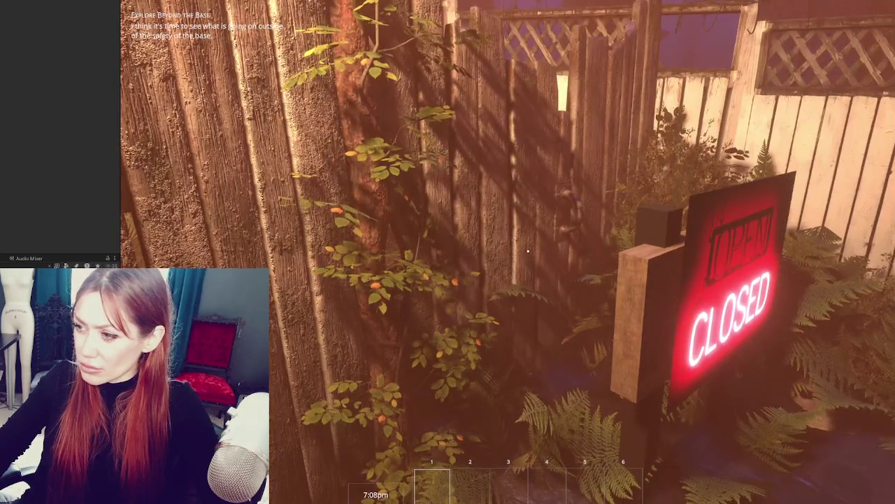
{"action": "key", "text": "s"}
{"action": "key", "text": "w"}
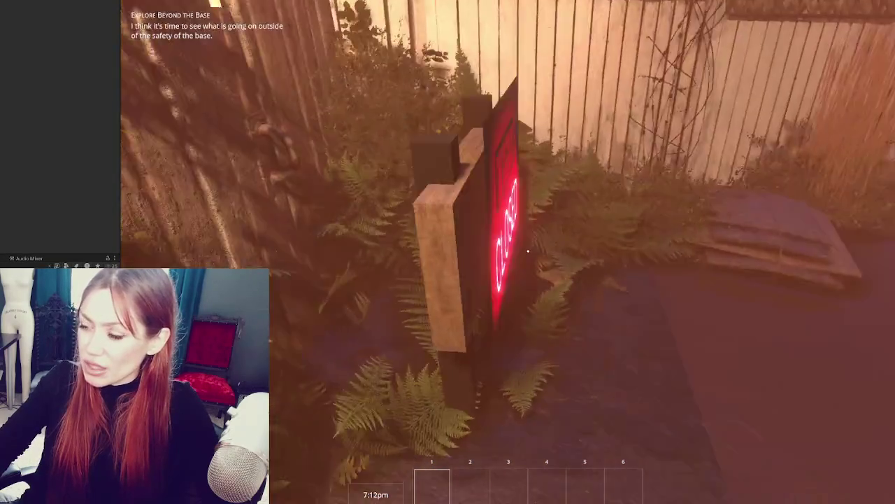
{"action": "key", "text": "s"}
{"action": "key", "text": "s"}
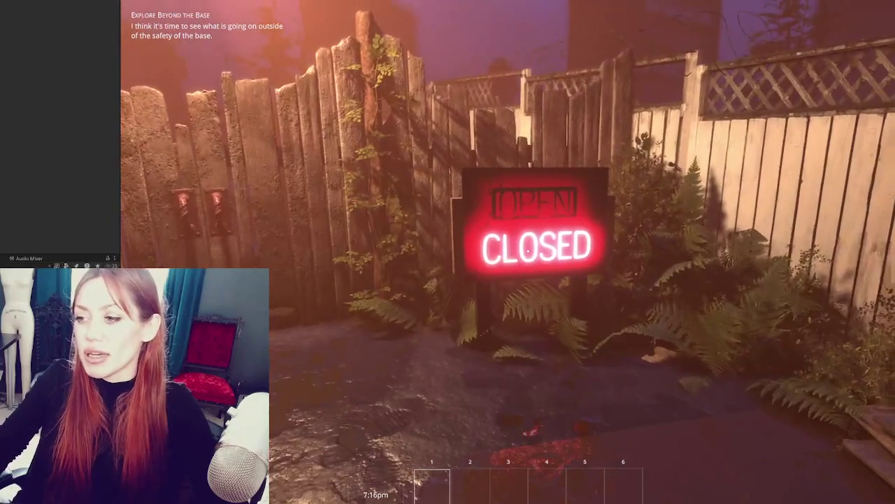
{"action": "key", "text": "s"}
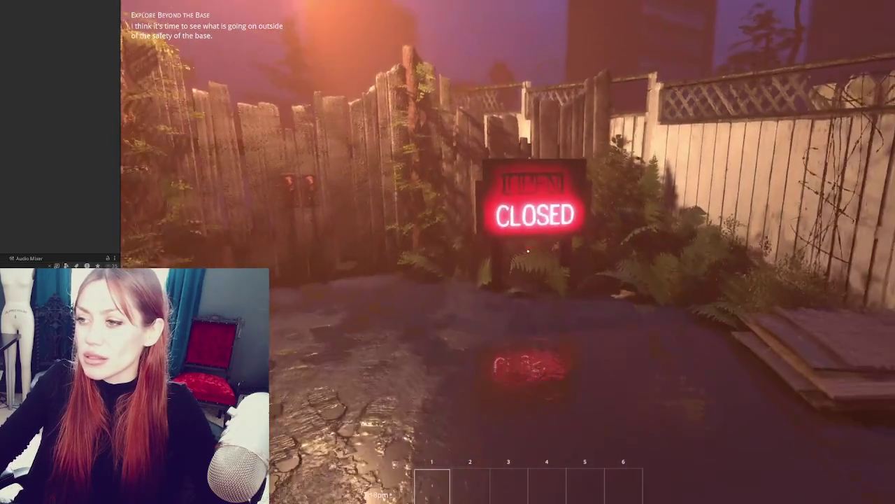
{"action": "key", "text": "s"}
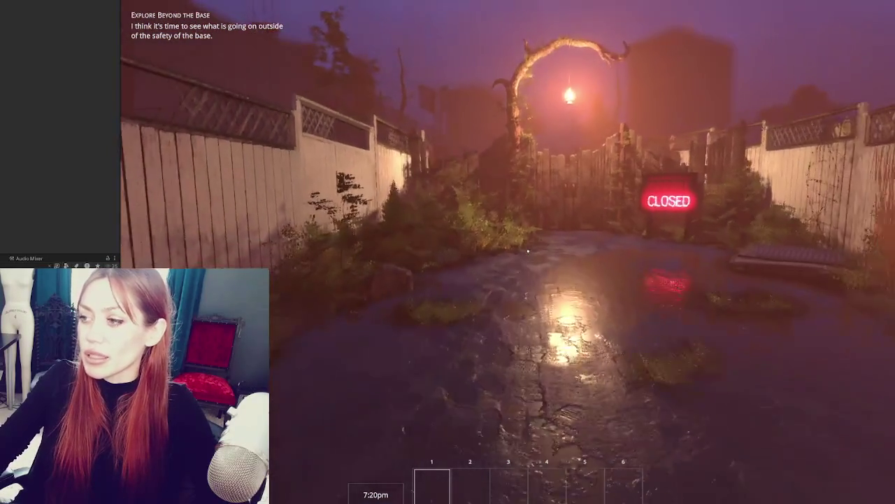
{"action": "key", "text": "s"}
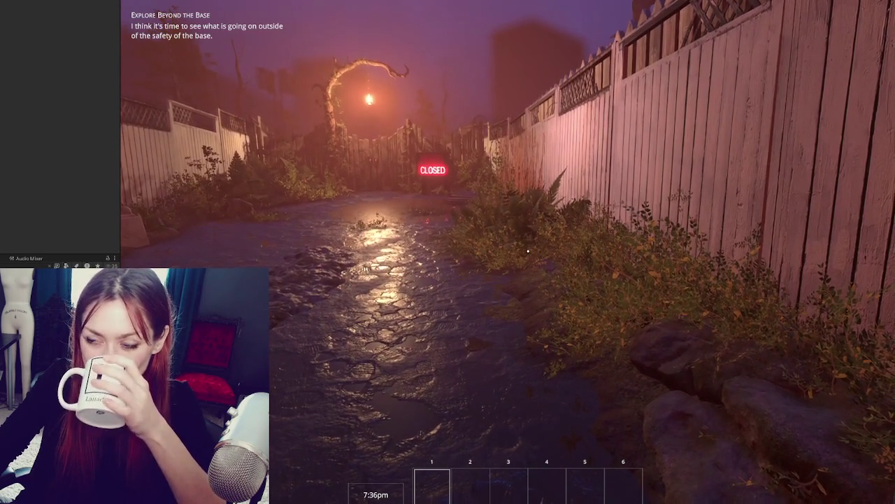
Walk down the alley to the EXIT gate beside the chain-link fence.
{"action": "key", "text": "w"}
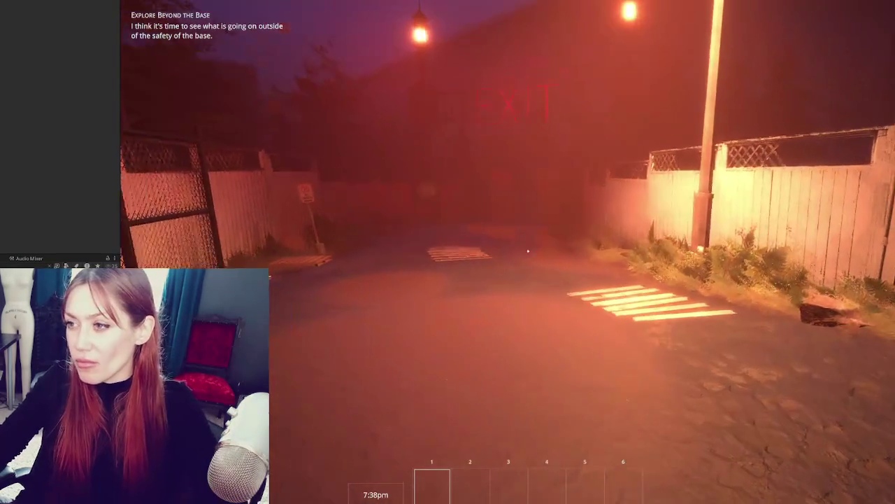
{"action": "key", "text": "w"}
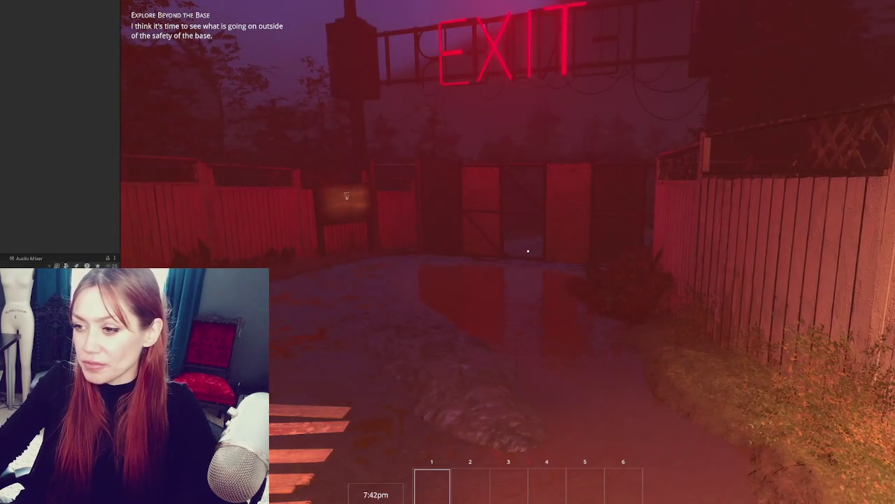
{"action": "key", "text": "w"}
{"action": "key", "text": "w"}
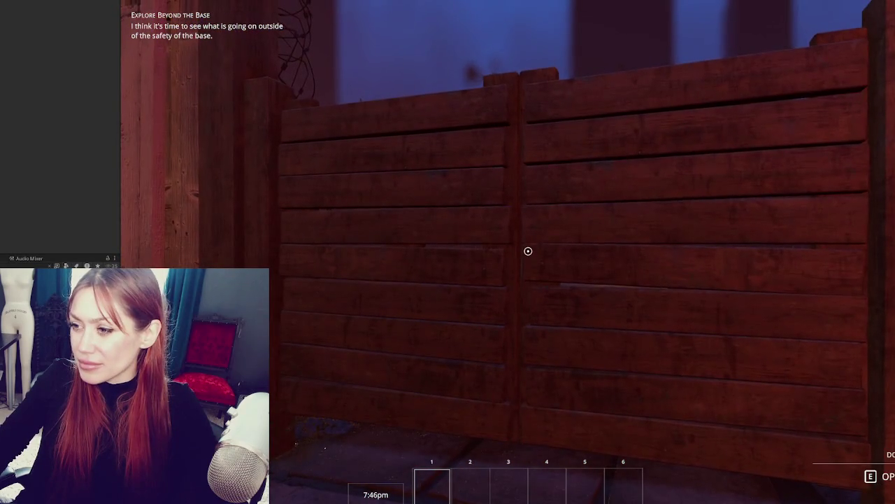
Open and close the wooden gate, pass outside and back twice, then pause.
{"action": "key", "text": "e"}
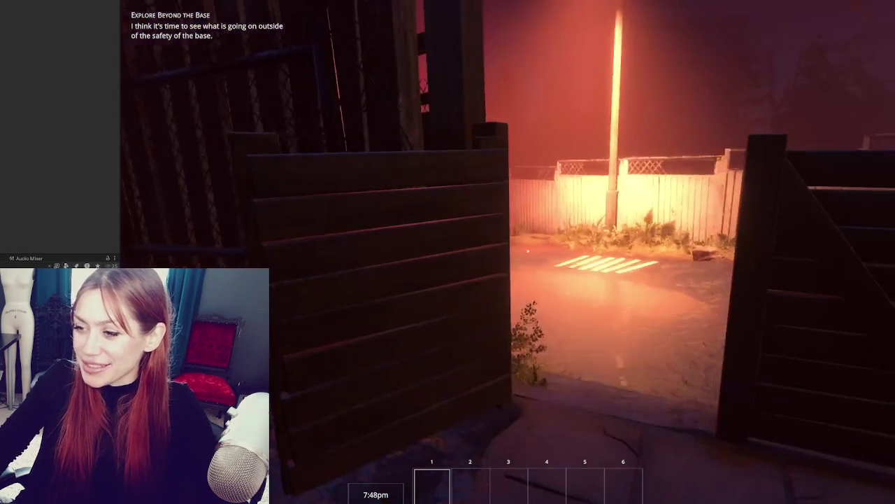
{"action": "key", "text": "e"}
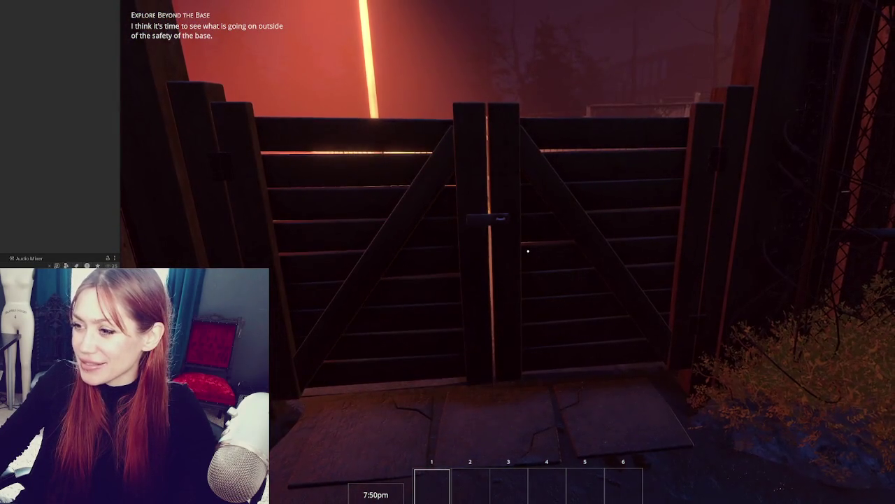
{"action": "key", "text": "e"}
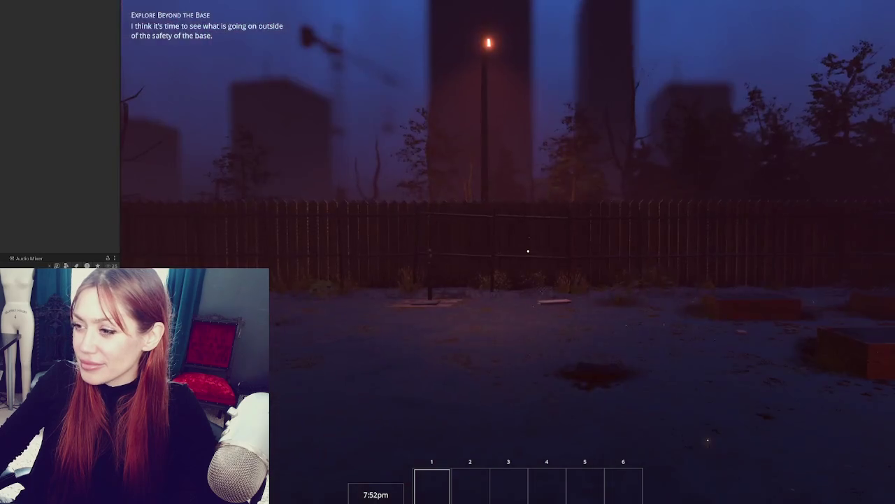
{"action": "key", "text": "e"}
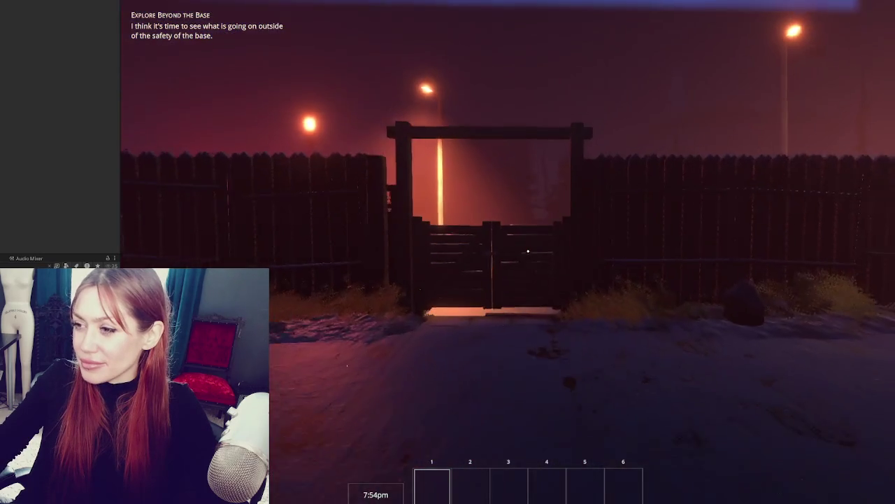
{"action": "key", "text": "e"}
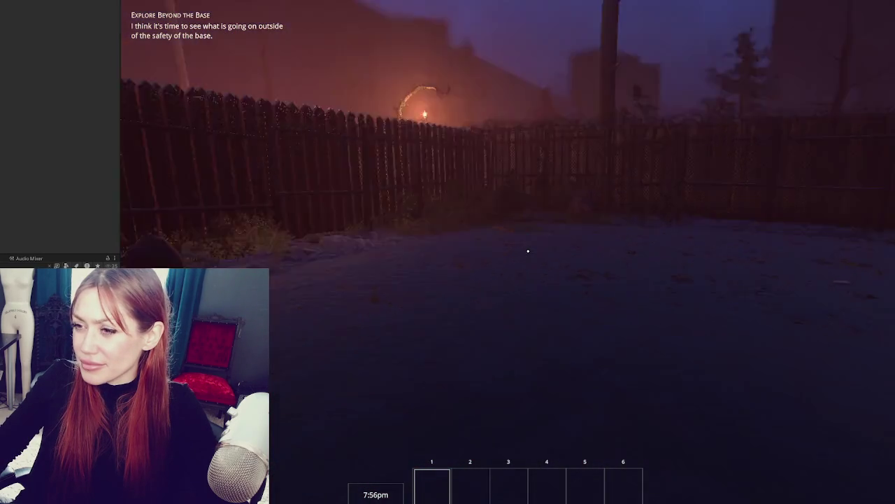
{"action": "key", "text": "e"}
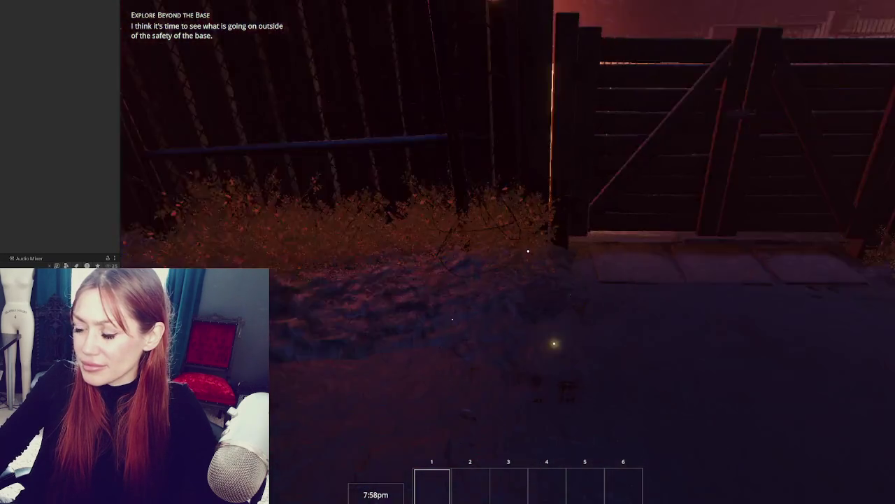
{"action": "key", "text": "Escape"}
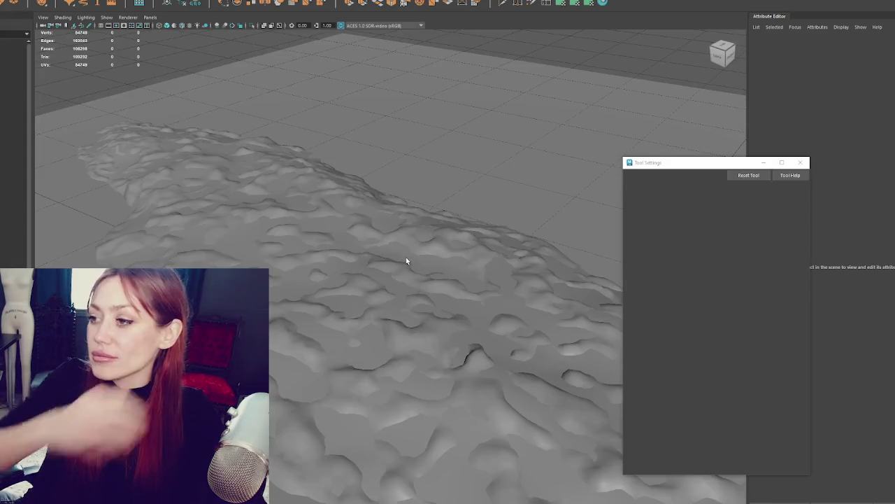
Frame the rocky terrain mesh with F and close the Tool Settings window.
{"action": "key", "text": "f"}
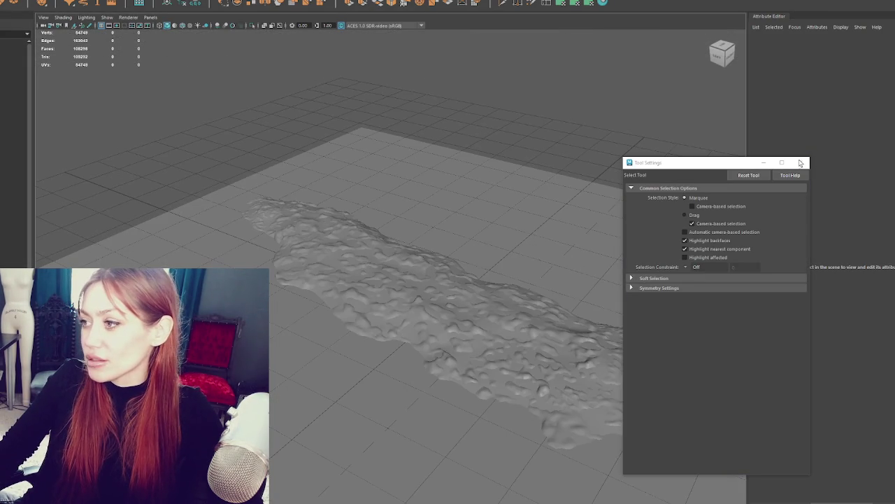
{"action": "left_click", "coordinate": [800, 163]}
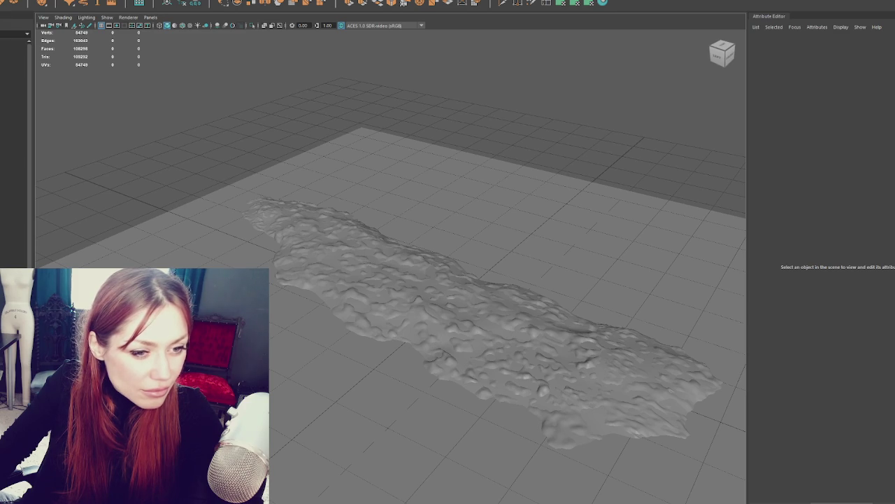
{"action": "scroll", "coordinate": [391, 266], "scroll_direction": "down", "scroll_amount": 10}
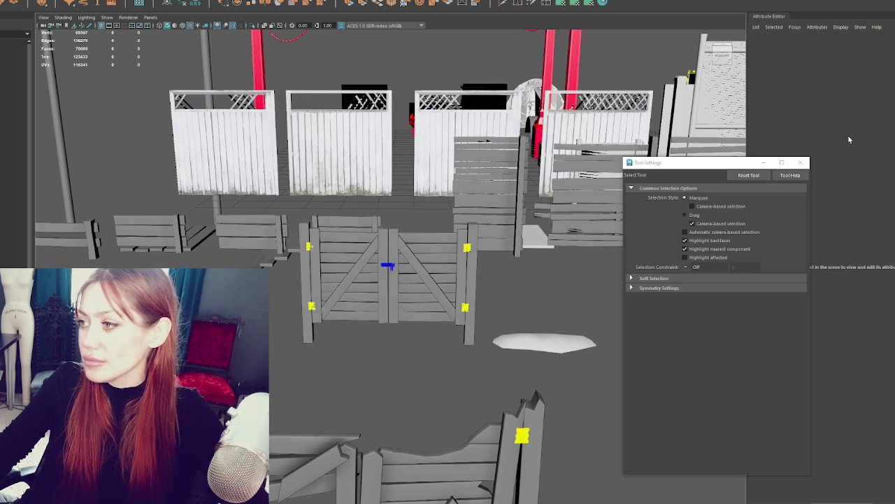
Close Tool Settings, frame the whole alley scene and inspect the fence enclosure.
{"action": "left_click", "coordinate": [800, 163]}
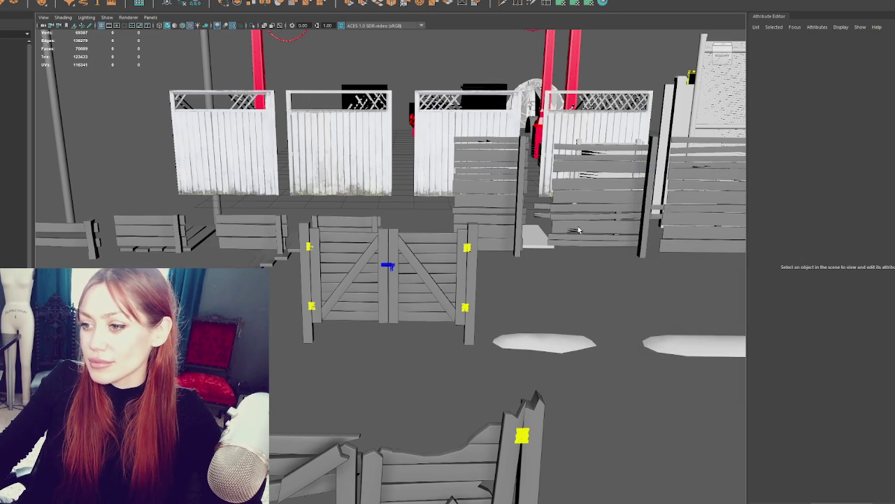
{"action": "key", "text": "a"}
{"action": "scroll", "coordinate": [459, 214], "scroll_direction": "down", "scroll_amount": 1}
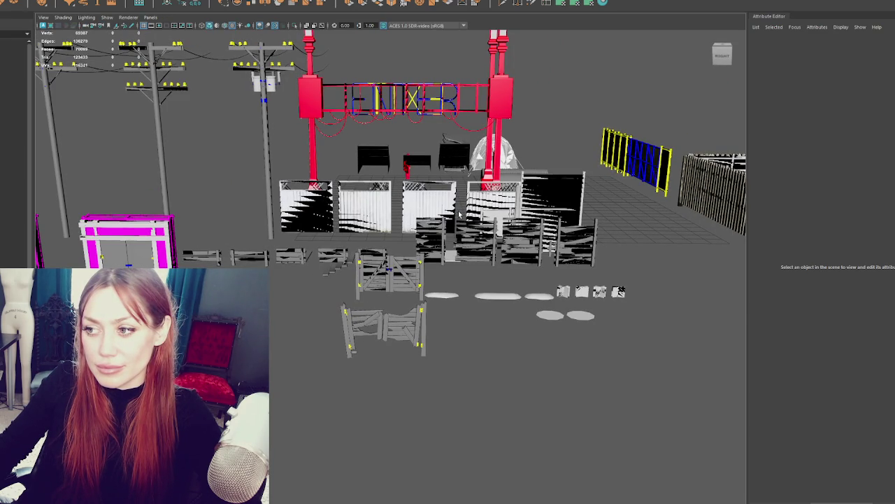
{"action": "scroll", "coordinate": [459, 214], "scroll_direction": "up", "scroll_amount": 1}
{"action": "mouse_move", "coordinate": [460, 214]}
{"action": "left_mouse_down", "text": "alt"}
{"action": "mouse_move", "coordinate": [445, 258]}
{"action": "mouse_move", "coordinate": [419, 245]}
{"action": "mouse_move", "coordinate": [534, 243]}
{"action": "left_mouse_up", "text": "alt"}
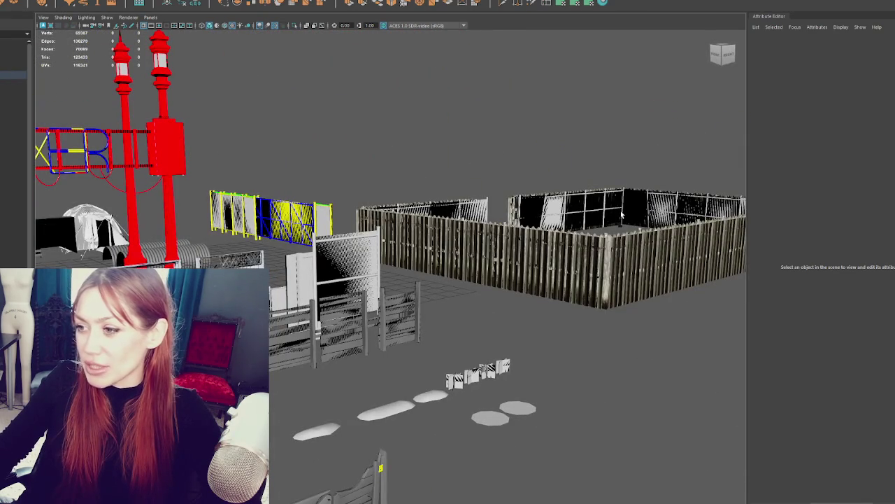
{"action": "left_click", "coordinate": [621, 214]}
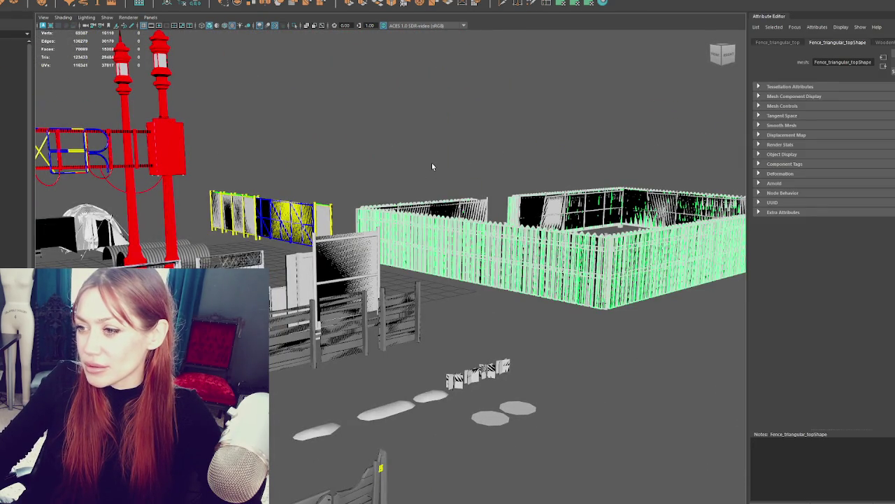
{"action": "left_click", "coordinate": [432, 166]}
{"action": "left_click_drag", "start_coordinate": [431, 166], "coordinate": [421, 158], "text": "alt"}
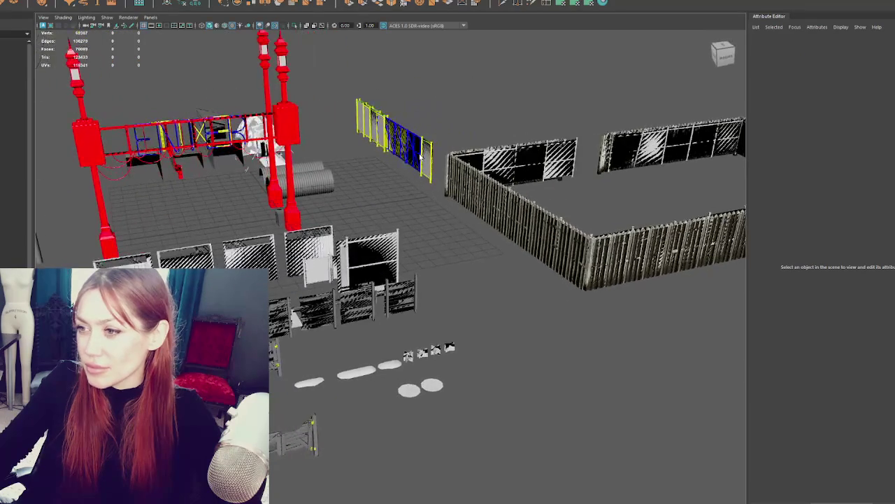
Select the chain-link Gate_Door and frame it at a low close angle.
{"action": "left_click", "coordinate": [420, 157]}
{"action": "right_click", "coordinate": [429, 118]}
{"action": "left_click", "coordinate": [407, 135]}
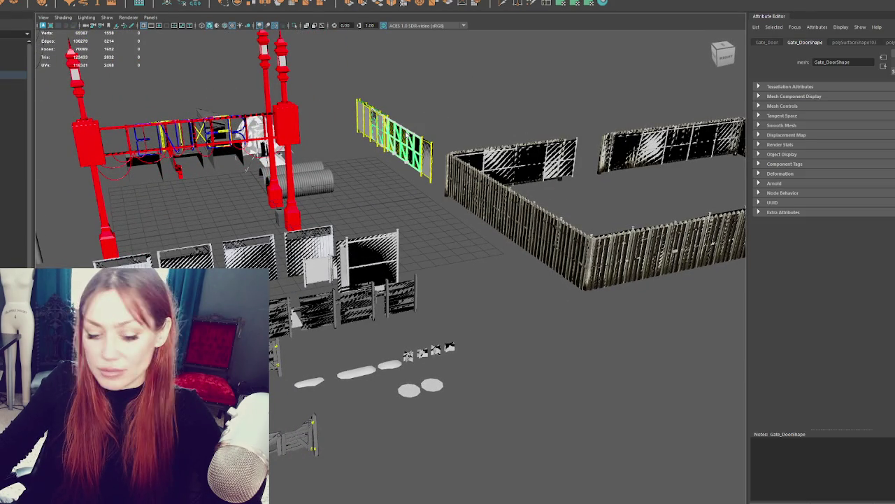
{"action": "key", "text": "f"}
{"action": "mouse_move", "coordinate": [405, 131]}
{"action": "left_mouse_down", "text": "alt"}
{"action": "mouse_move", "coordinate": [363, 138]}
{"action": "mouse_move", "coordinate": [492, 156]}
{"action": "left_mouse_up", "text": "alt"}
{"action": "scroll", "coordinate": [492, 156], "scroll_direction": "down", "scroll_amount": 3}
{"action": "left_click", "coordinate": [499, 286]}
{"action": "left_click_drag", "start_coordinate": [500, 285], "coordinate": [420, 266], "text": "alt"}
{"action": "scroll", "coordinate": [407, 263], "scroll_direction": "up", "scroll_amount": 3}
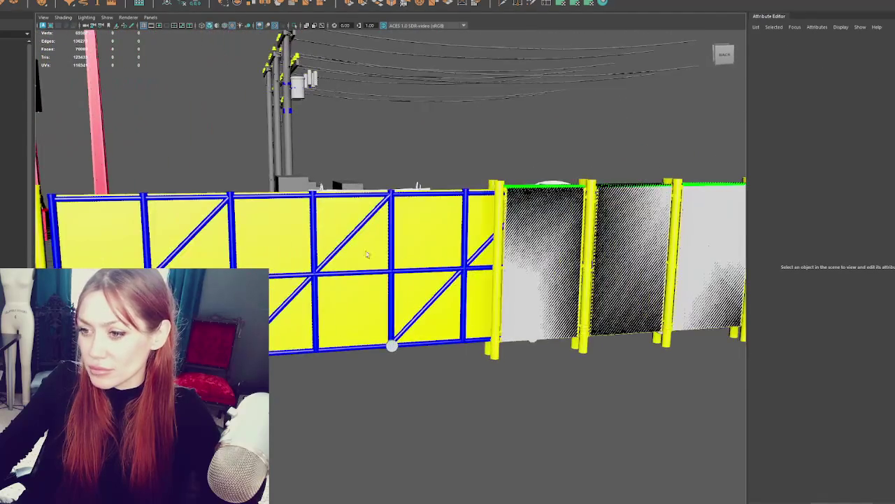
Switch the viewport to wireframe on the gate row and select the small cube.
{"action": "left_click", "coordinate": [407, 262]}
{"action": "key", "text": "4"}
{"action": "mouse_move", "coordinate": [449, 353]}
{"action": "left_mouse_down", "text": "alt"}
{"action": "mouse_move", "coordinate": [413, 372]}
{"action": "mouse_move", "coordinate": [317, 304]}
{"action": "mouse_move", "coordinate": [435, 294]}
{"action": "left_mouse_up", "text": "alt"}
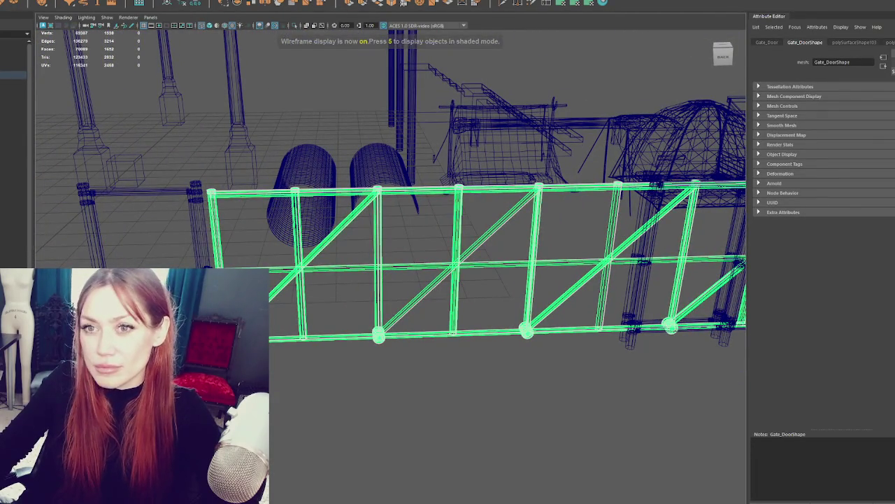
{"action": "scroll", "coordinate": [355, 312], "scroll_direction": "down", "scroll_amount": 5}
{"action": "left_click", "coordinate": [228, 213]}
{"action": "key", "text": "w"}
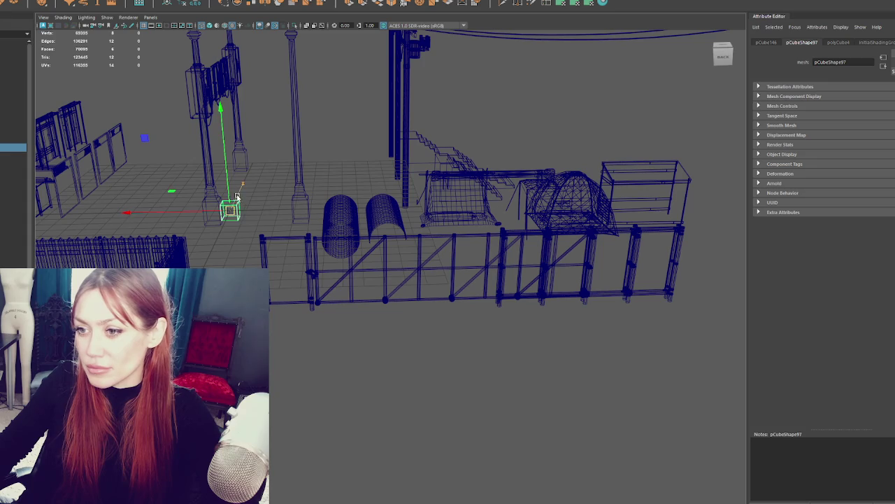
{"action": "left_click", "coordinate": [236, 198]}
{"action": "left_click", "coordinate": [298, 367]}
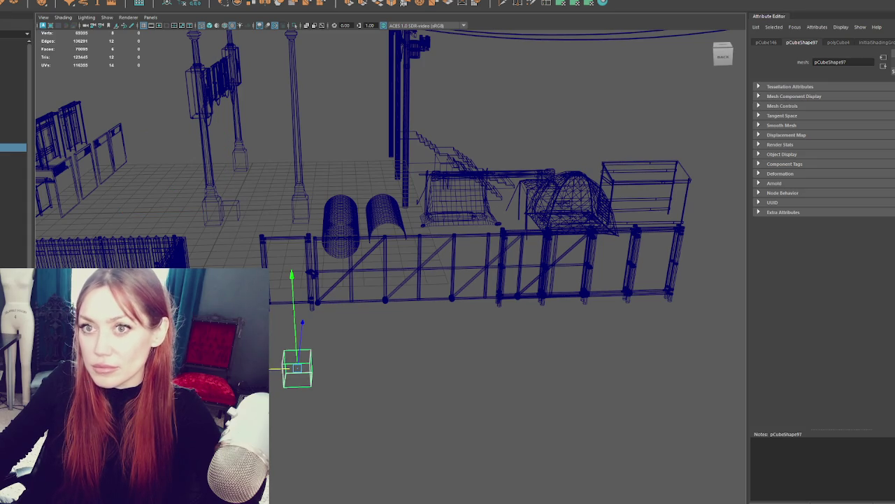
Lower the manipulator Global scale in Preferences > Manipulators and save.
{"action": "left_click", "coordinate": [35, 1]}
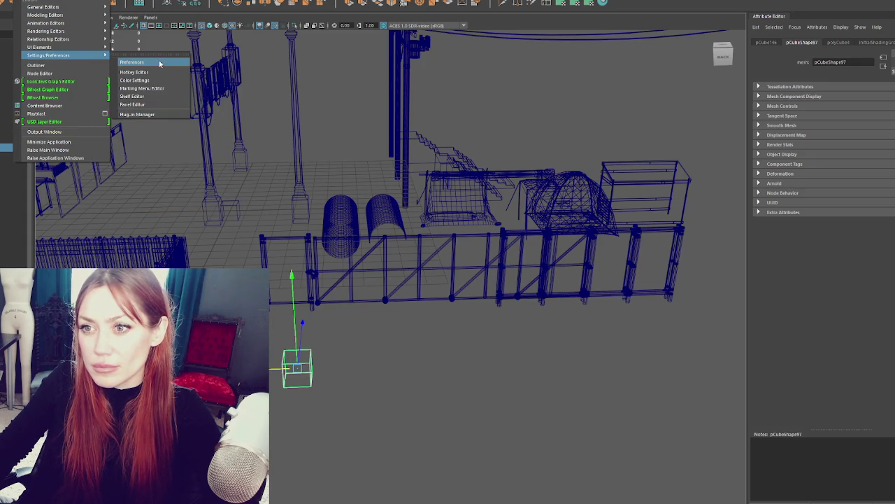
{"action": "left_click", "coordinate": [162, 64]}
{"action": "left_click", "coordinate": [144, 79]}
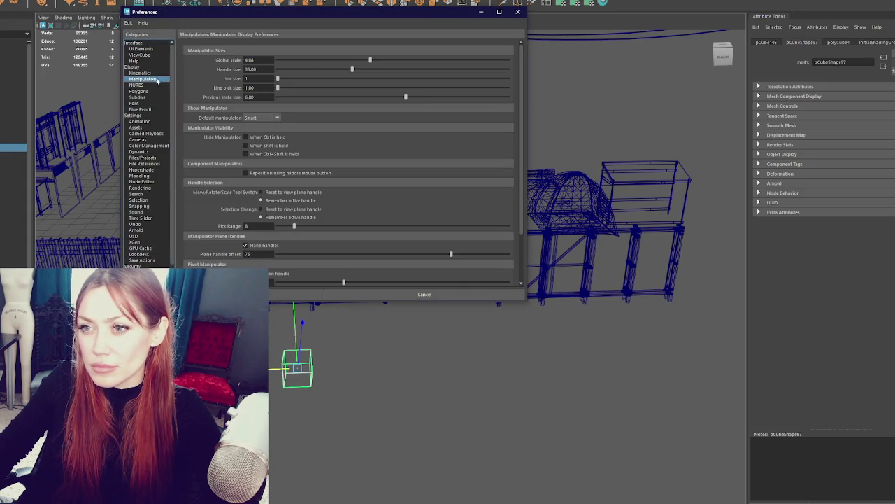
{"action": "left_click", "coordinate": [301, 295]}
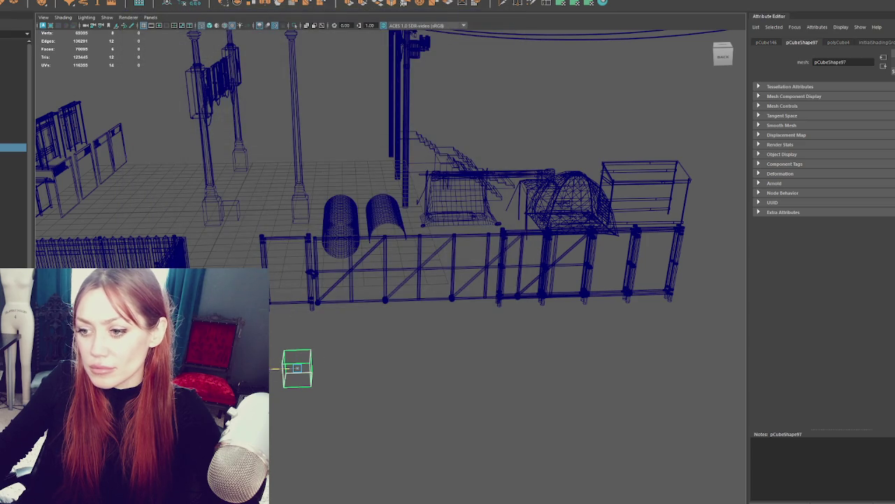
Move the cube below the gate row and delete its faces, leaving one plane.
{"action": "mouse_move", "coordinate": [297, 340]}
{"action": "left_mouse_down"}
{"action": "mouse_move", "coordinate": [310, 290]}
{"action": "mouse_move", "coordinate": [304, 382]}
{"action": "left_mouse_up"}
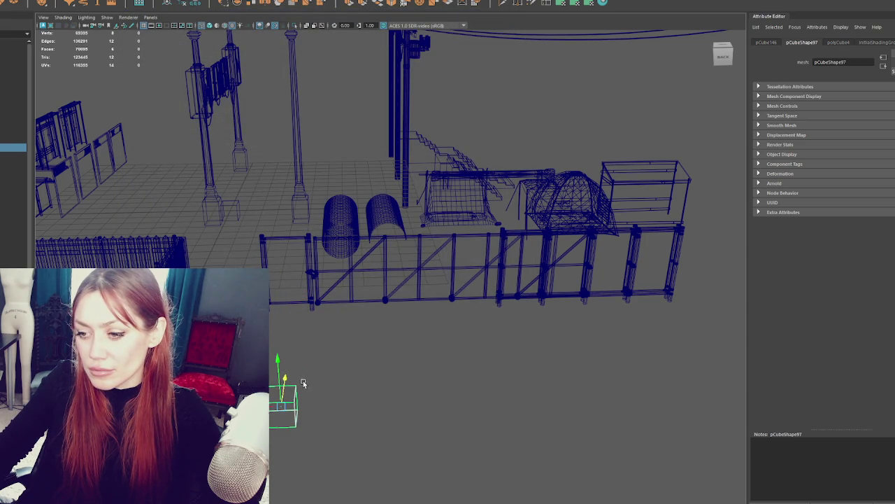
{"action": "right_click_drag", "start_coordinate": [306, 369], "coordinate": [336, 310]}
{"action": "left_click_drag", "start_coordinate": [336, 309], "coordinate": [319, 420], "text": "alt"}
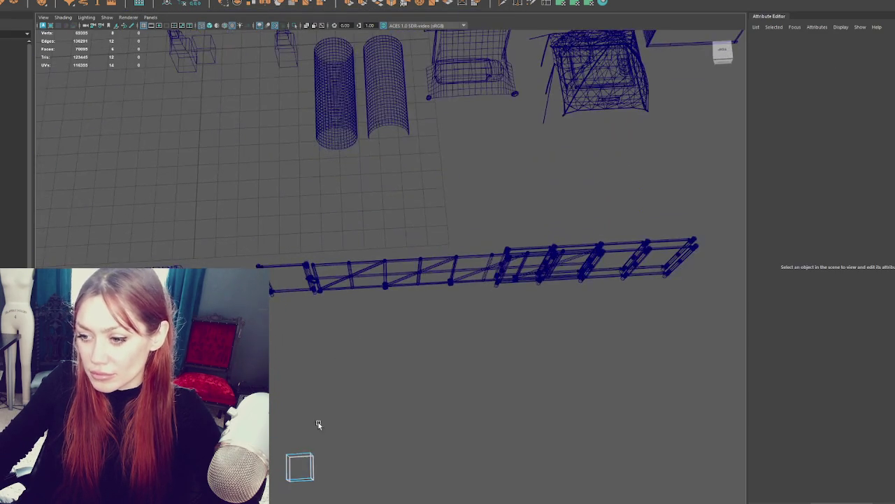
{"action": "left_click", "coordinate": [299, 465]}
{"action": "key", "text": "Delete"}
{"action": "key", "text": "f"}
Select the remaining plane in object mode and scale it to about three times its size.
{"action": "right_click_drag", "start_coordinate": [413, 220], "coordinate": [434, 206]}
{"action": "middle_click_drag", "start_coordinate": [438, 175], "coordinate": [418, 183], "text": "alt"}
{"action": "left_click", "coordinate": [443, 259]}
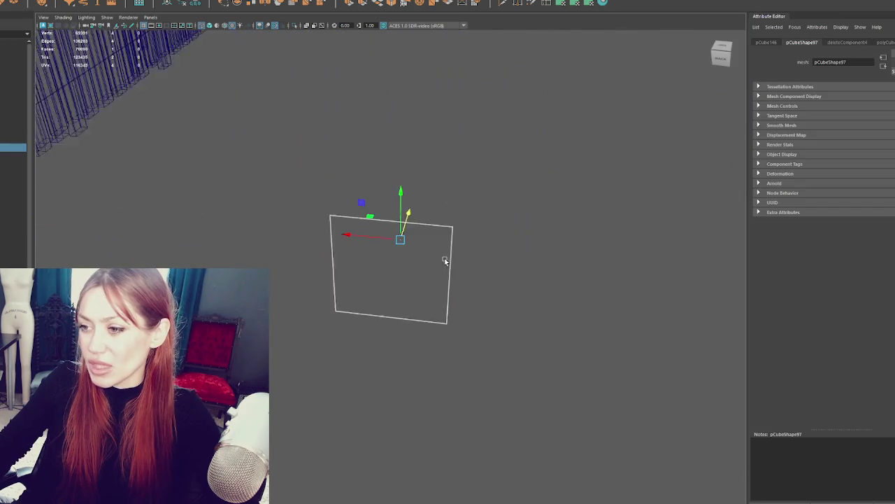
{"action": "mouse_move", "coordinate": [454, 300]}
{"action": "left_mouse_down", "text": "alt"}
{"action": "mouse_move", "coordinate": [378, 303]}
{"action": "mouse_move", "coordinate": [438, 196]}
{"action": "left_mouse_up", "text": "alt"}
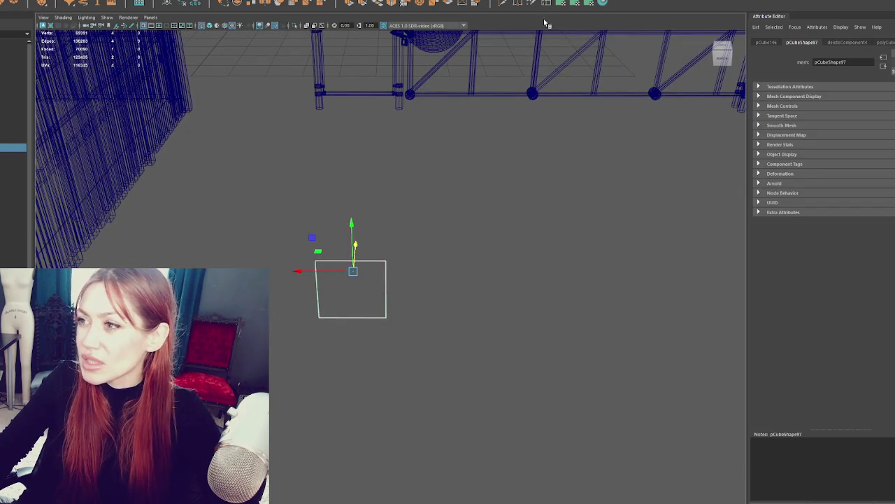
{"action": "left_click_drag", "start_coordinate": [362, 271], "coordinate": [412, 266]}
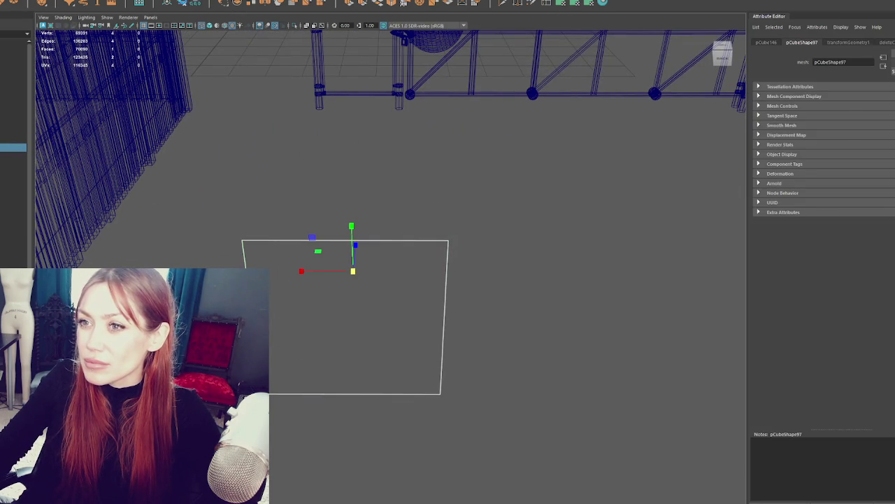
Insert 10 evenly spaced edge loops across the plane.
{"action": "double_click", "coordinate": [552, 4]}
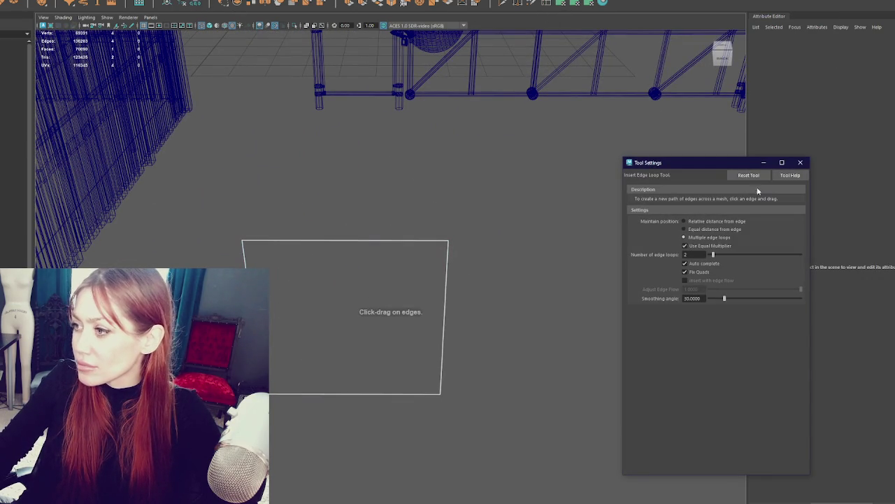
{"action": "type", "text": "10"}
{"action": "key", "text": "Return"}
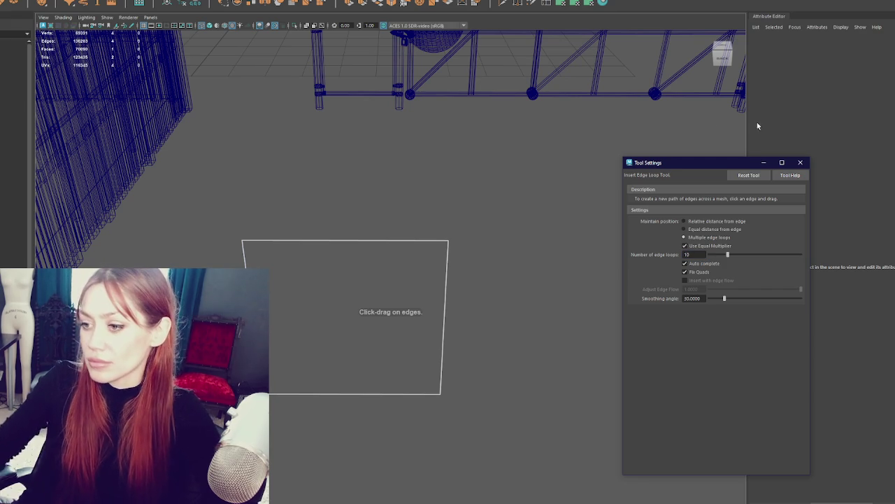
{"action": "left_click", "coordinate": [422, 244]}
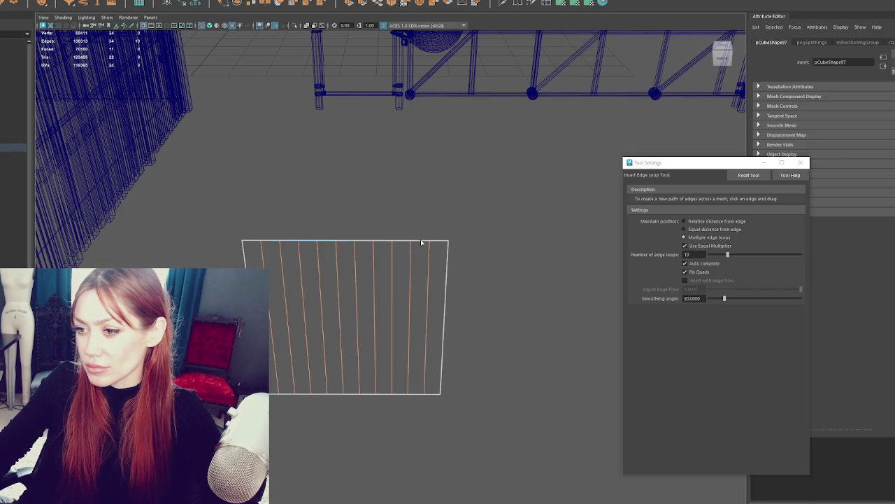
Test folding the centre edge with soft selection and a narrowed falloff.
{"action": "right_click_drag", "start_coordinate": [480, 234], "coordinate": [480, 205]}
{"action": "key", "text": "w"}
{"action": "mouse_move", "coordinate": [320, 290]}
{"action": "left_mouse_down", "text": "alt"}
{"action": "mouse_move", "coordinate": [353, 310]}
{"action": "mouse_move", "coordinate": [326, 301]}
{"action": "left_mouse_up", "text": "alt"}
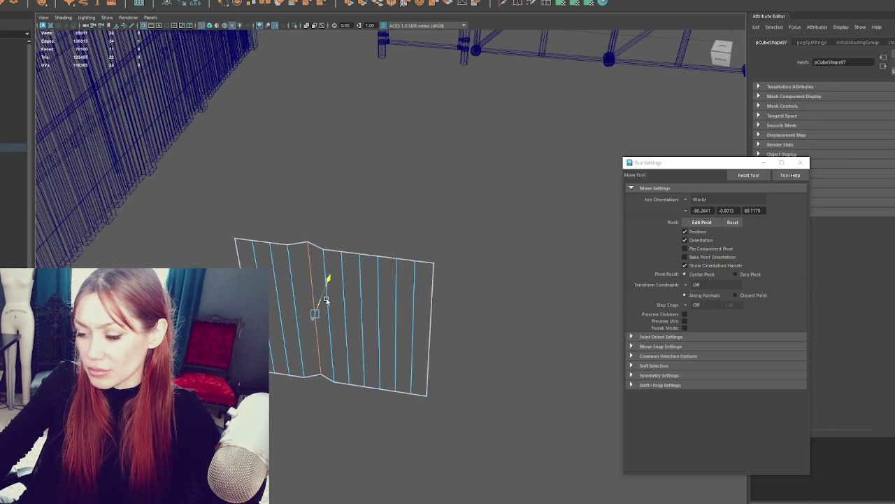
{"action": "key", "text": "ctrl+z"}
{"action": "key", "text": "b"}
{"action": "mouse_move", "coordinate": [327, 301]}
{"action": "left_mouse_down"}
{"action": "mouse_move", "coordinate": [319, 292]}
{"action": "mouse_move", "coordinate": [325, 297]}
{"action": "left_mouse_up"}
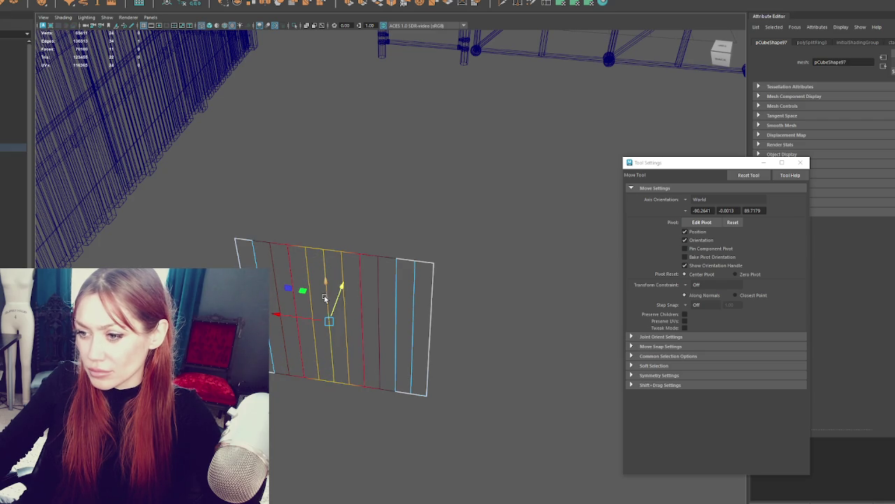
{"action": "key", "text": "b"}
{"action": "left_click_drag", "start_coordinate": [338, 333], "coordinate": [317, 335]}
{"action": "left_click", "coordinate": [338, 303]}
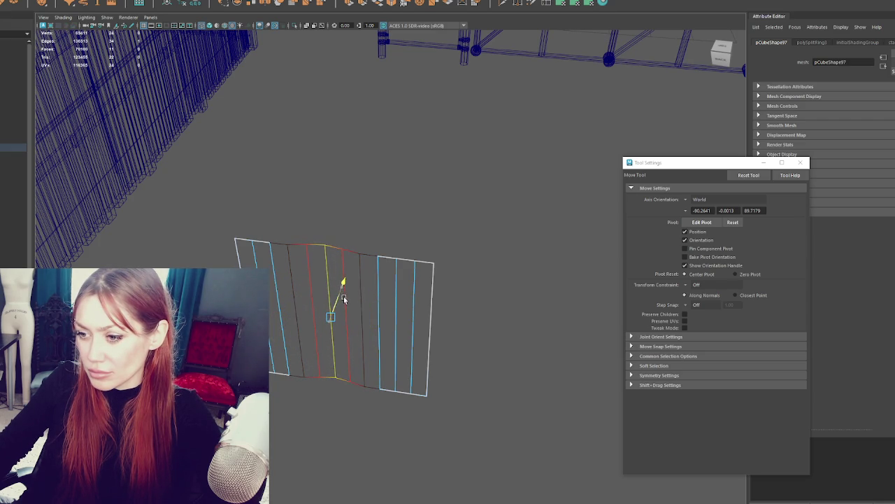
Narrow the plane horizontally, trial a centre fold, then undo back to flat strips.
{"action": "left_click", "coordinate": [438, 260]}
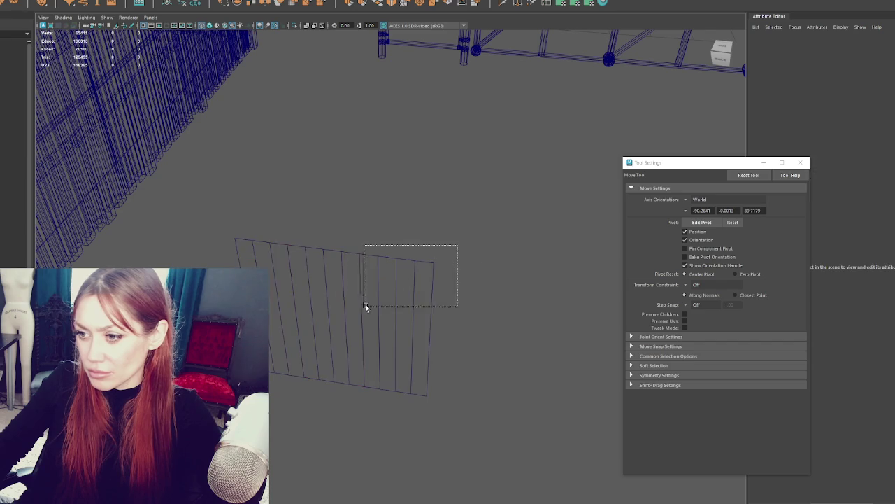
{"action": "left_click", "coordinate": [378, 280]}
{"action": "key", "text": "r"}
{"action": "left_click_drag", "start_coordinate": [290, 314], "coordinate": [378, 254]}
{"action": "key", "text": "F10"}
{"action": "key", "text": "w"}
{"action": "mouse_move", "coordinate": [337, 307]}
{"action": "left_mouse_down"}
{"action": "mouse_move", "coordinate": [329, 319]}
{"action": "mouse_move", "coordinate": [344, 301]}
{"action": "left_mouse_up"}
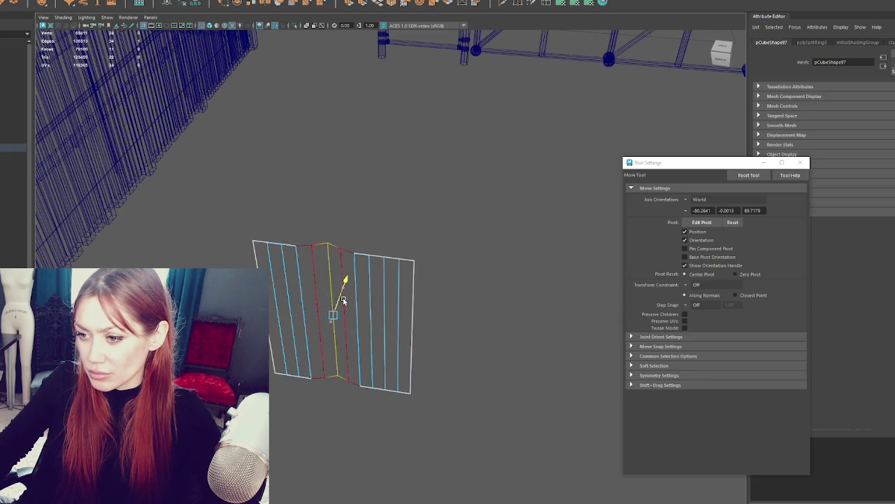
{"action": "left_click", "coordinate": [369, 327]}
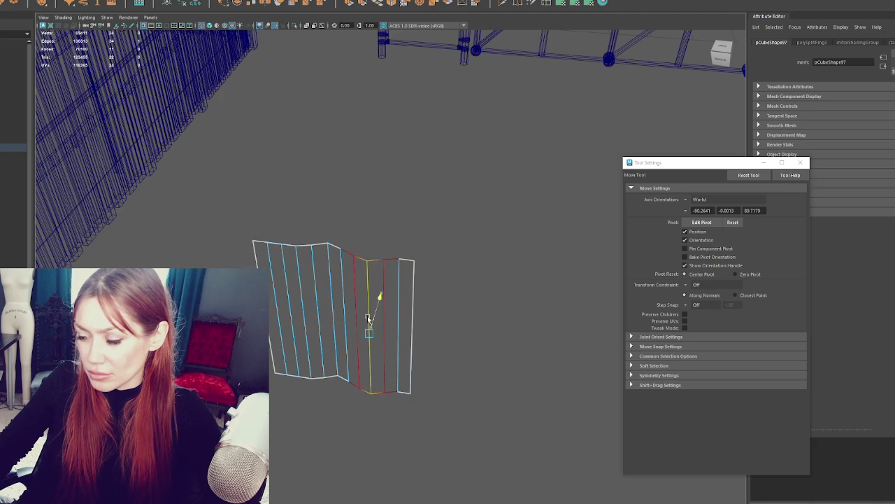
{"action": "key", "text": "ctrl+z"}
{"action": "key", "text": "ctrl+z"}
{"action": "key", "text": "ctrl+z"}
{"action": "left_click_drag", "start_coordinate": [351, 312], "coordinate": [358, 321], "text": "alt"}
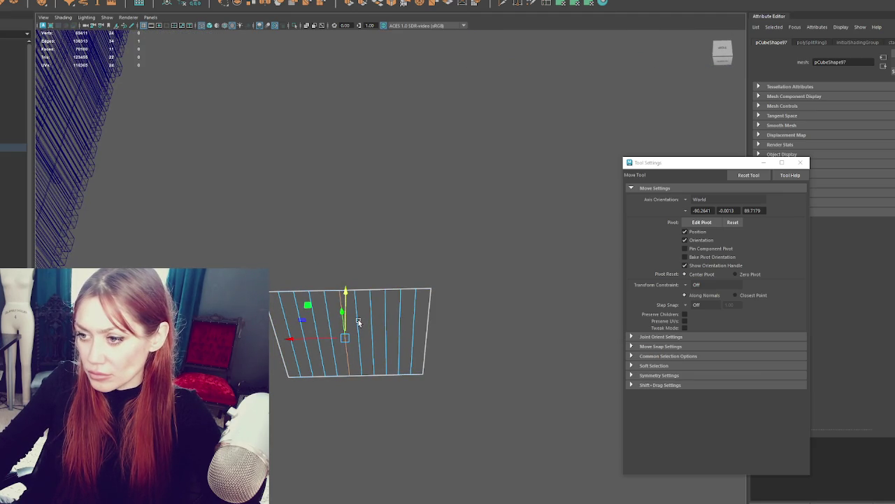
Select alternate vertical edges and raise them to form the zigzag pleats.
{"action": "key", "text": "q"}
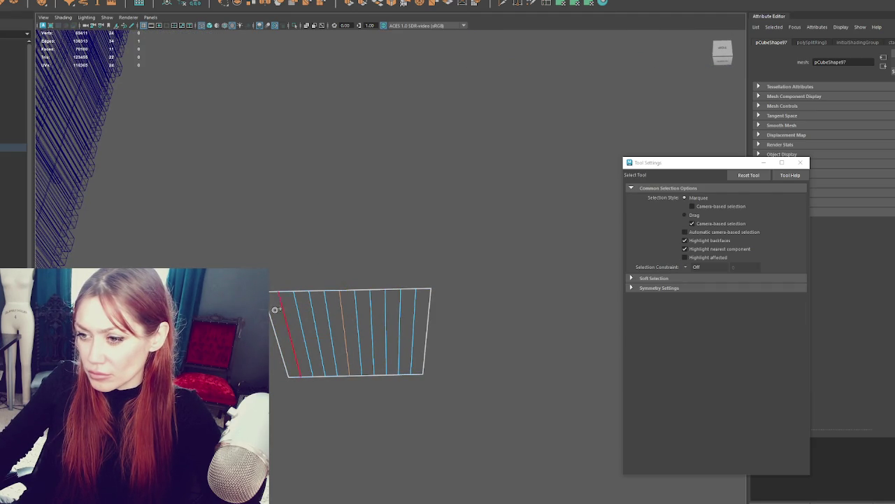
{"action": "left_click", "coordinate": [316, 319], "text": "shift"}
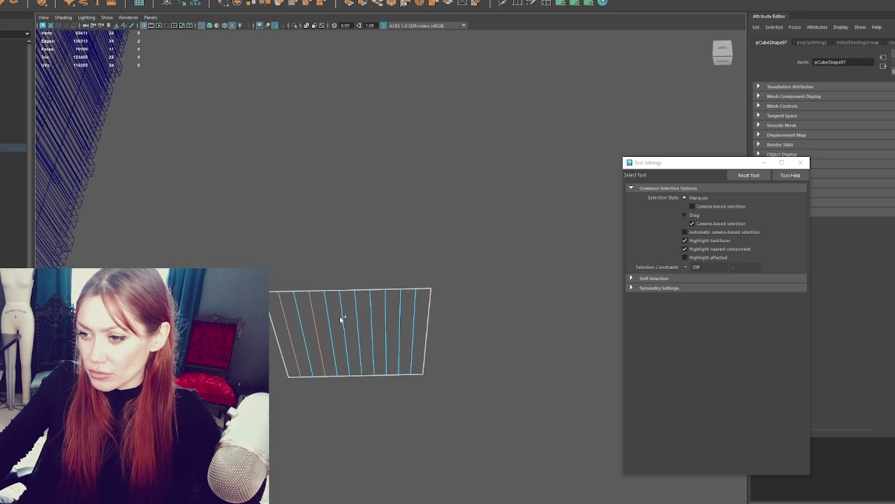
{"action": "left_click", "coordinate": [372, 321], "text": "shift"}
{"action": "key", "text": "w"}
{"action": "mouse_move", "coordinate": [350, 317]}
{"action": "left_mouse_down"}
{"action": "mouse_move", "coordinate": [361, 287]}
{"action": "mouse_move", "coordinate": [435, 277]}
{"action": "mouse_move", "coordinate": [357, 240]}
{"action": "mouse_move", "coordinate": [234, 235]}
{"action": "mouse_move", "coordinate": [451, 256]}
{"action": "mouse_move", "coordinate": [360, 280]}
{"action": "mouse_move", "coordinate": [438, 250]}
{"action": "mouse_move", "coordinate": [349, 294]}
{"action": "left_mouse_up"}
{"action": "key", "text": "ctrl+z"}
Deselect the pleated mesh and view it from a higher angle with the Scale tool.
{"action": "left_click", "coordinate": [469, 259]}
{"action": "key", "text": "r"}
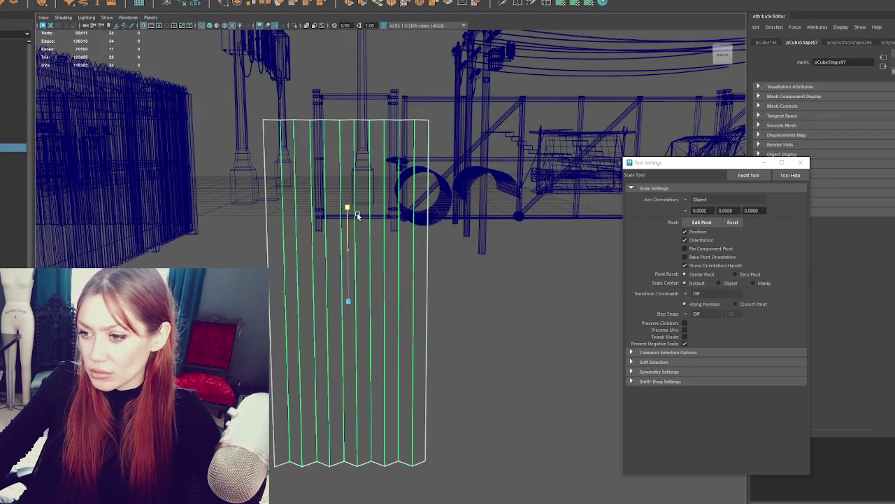
{"action": "left_click_drag", "start_coordinate": [350, 252], "coordinate": [444, 273], "text": "alt"}
{"action": "left_click", "coordinate": [443, 273]}
Turn on shaded view and inspect the pleated mesh's edges.
{"action": "key", "text": "5"}
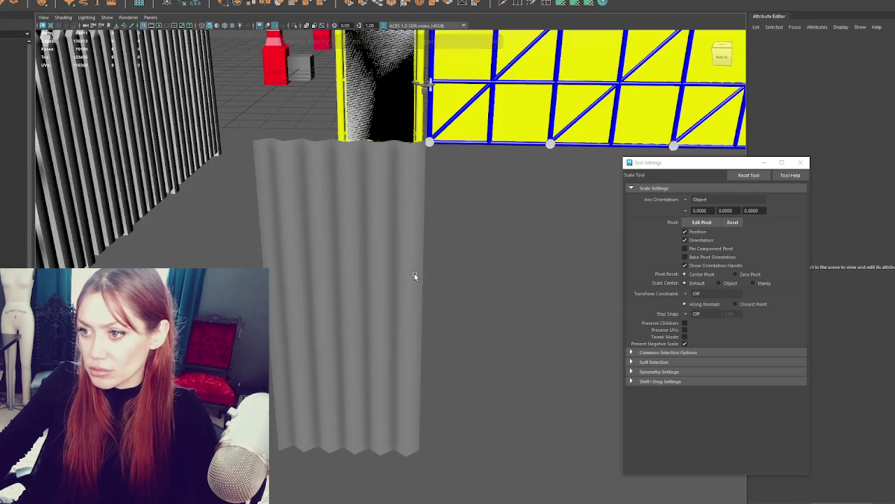
{"action": "left_click", "coordinate": [415, 275]}
{"action": "right_click", "coordinate": [452, 280]}
{"action": "left_click", "coordinate": [454, 259]}
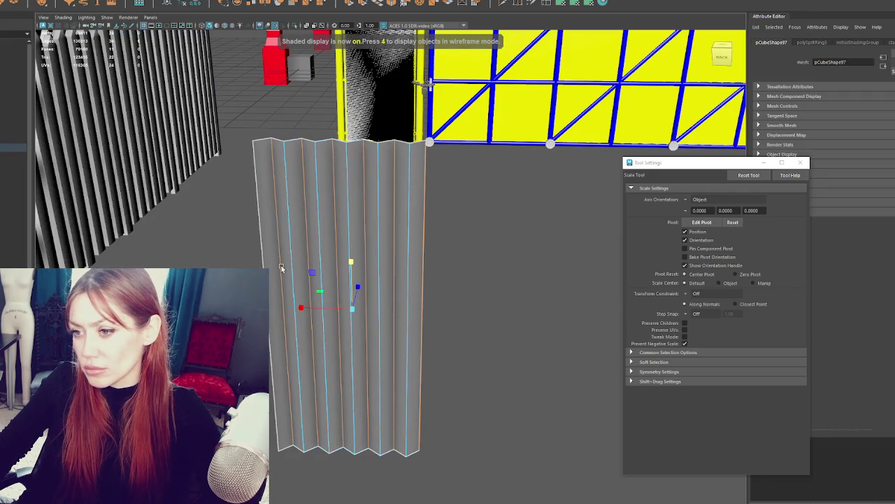
{"action": "right_click", "coordinate": [493, 281]}
{"action": "left_click", "coordinate": [577, 305]}
{"action": "left_click", "coordinate": [516, 280]}
{"action": "mouse_move", "coordinate": [516, 280]}
{"action": "left_mouse_down", "text": "alt"}
{"action": "mouse_move", "coordinate": [478, 284]}
{"action": "mouse_move", "coordinate": [543, 288]}
{"action": "left_mouse_up", "text": "alt"}
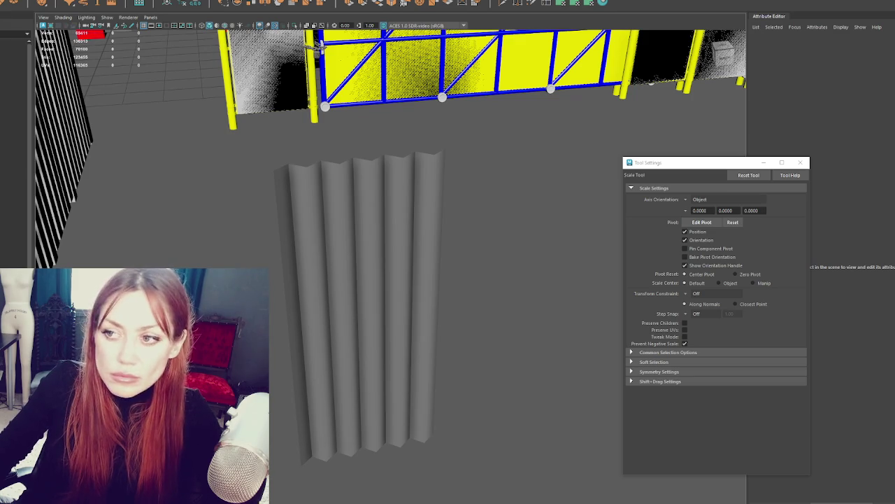
Harden the sheet's pleat edges, then soften the shading across them.
{"action": "left_click", "coordinate": [364, 301]}
{"action": "right_click_drag", "start_coordinate": [548, 206], "coordinate": [647, 240], "text": "shift"}
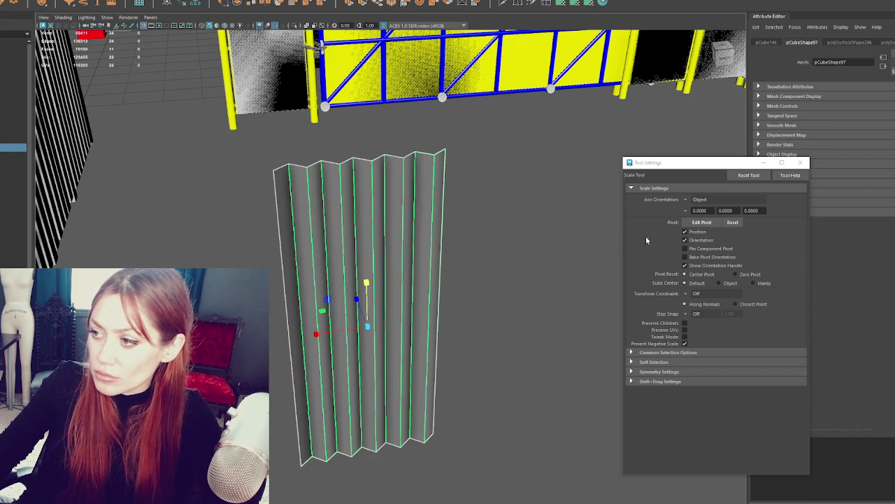
{"action": "left_click", "coordinate": [522, 234]}
{"action": "left_click", "coordinate": [422, 223]}
{"action": "right_click", "coordinate": [505, 196], "text": "shift"}
{"action": "mouse_move", "coordinate": [505, 196]}
{"action": "right_mouse_down", "text": "shift"}
{"action": "mouse_move", "coordinate": [549, 212]}
{"action": "mouse_move", "coordinate": [590, 210]}
{"action": "right_mouse_up", "text": "shift"}
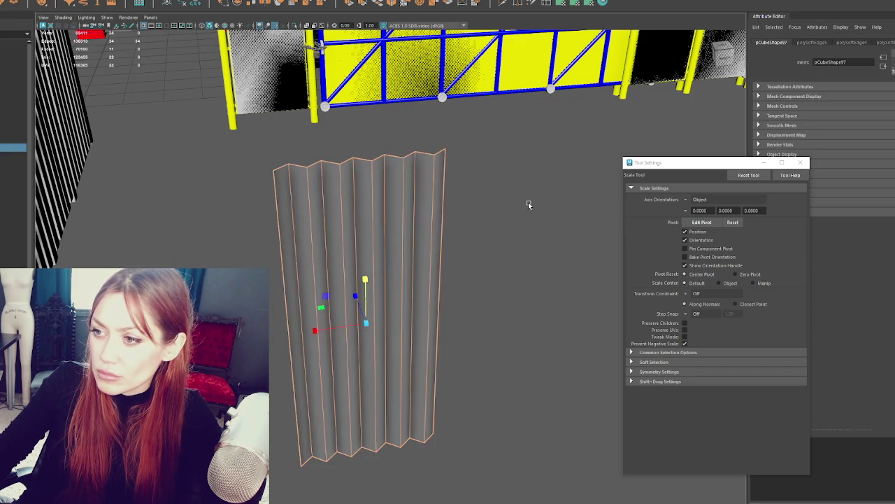
{"action": "mouse_move", "coordinate": [528, 242]}
{"action": "left_mouse_down", "text": "alt"}
{"action": "mouse_move", "coordinate": [333, 248]}
{"action": "mouse_move", "coordinate": [472, 249]}
{"action": "mouse_move", "coordinate": [344, 238]}
{"action": "left_mouse_up", "text": "alt"}
Shift-drag the pleated sheet to place a duplicate off to the right.
{"action": "left_click", "coordinate": [344, 238]}
{"action": "key", "text": "w"}
{"action": "left_click_drag", "start_coordinate": [308, 322], "coordinate": [521, 347], "text": "shift"}
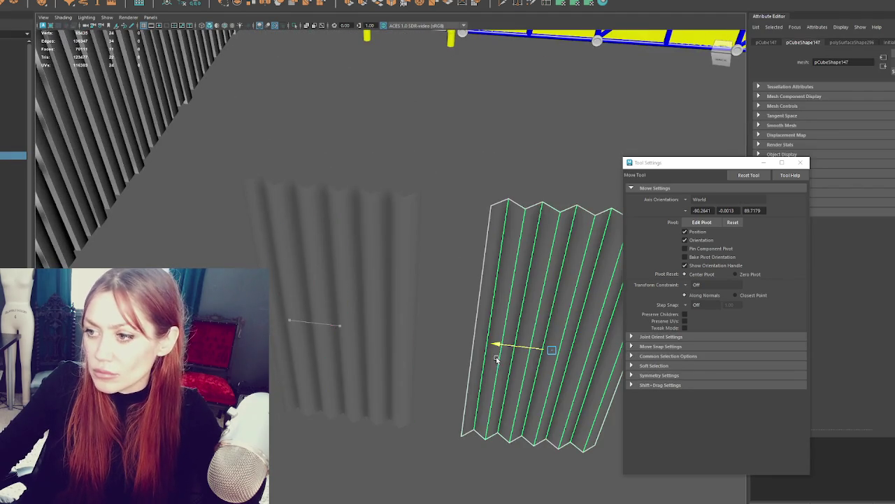
Apply Mesh > Smooth to the copied pleated sheet.
{"action": "left_click", "coordinate": [53, 0]}
{"action": "left_click", "coordinate": [77, 0]}
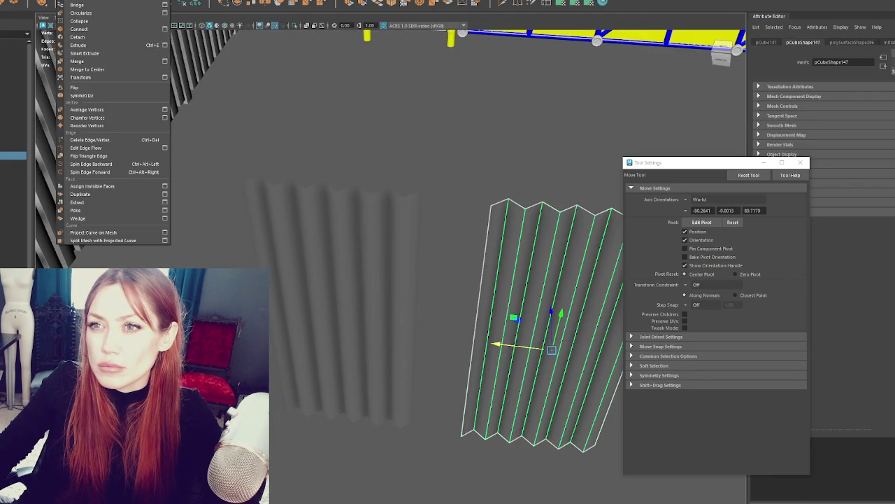
{"action": "left_click", "coordinate": [66, 58]}
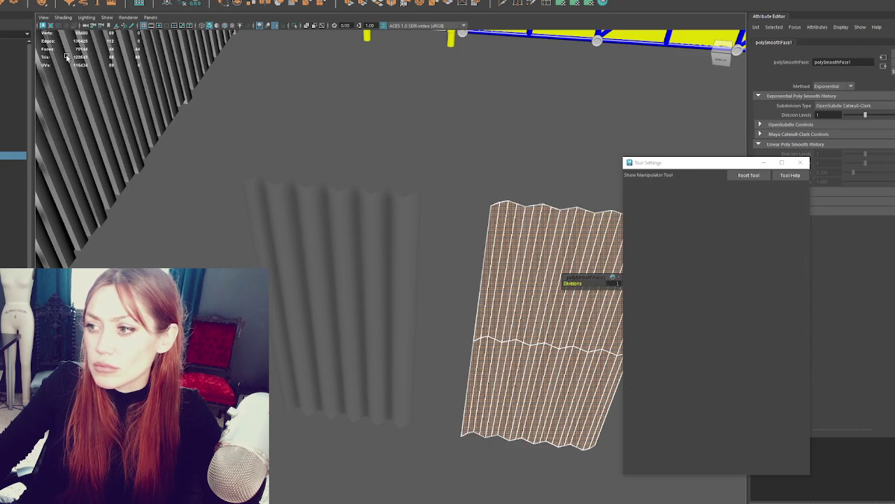
{"action": "middle_click_drag", "start_coordinate": [458, 199], "coordinate": [107, 138], "text": "alt"}
Delete the lower half of the sheet's faces and stretch the rest upward.
{"action": "key", "text": "q"}
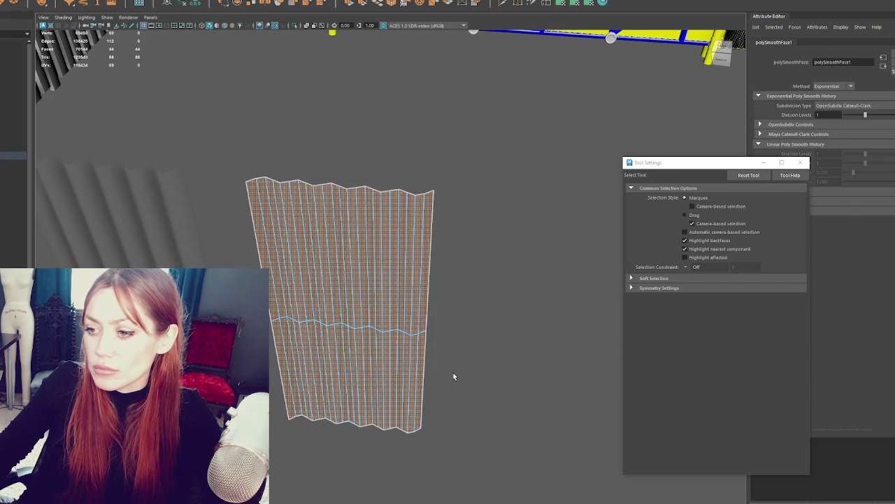
{"action": "left_click_drag", "start_coordinate": [454, 437], "coordinate": [258, 318]}
{"action": "key", "text": "Delete"}
{"action": "key", "text": "F8"}
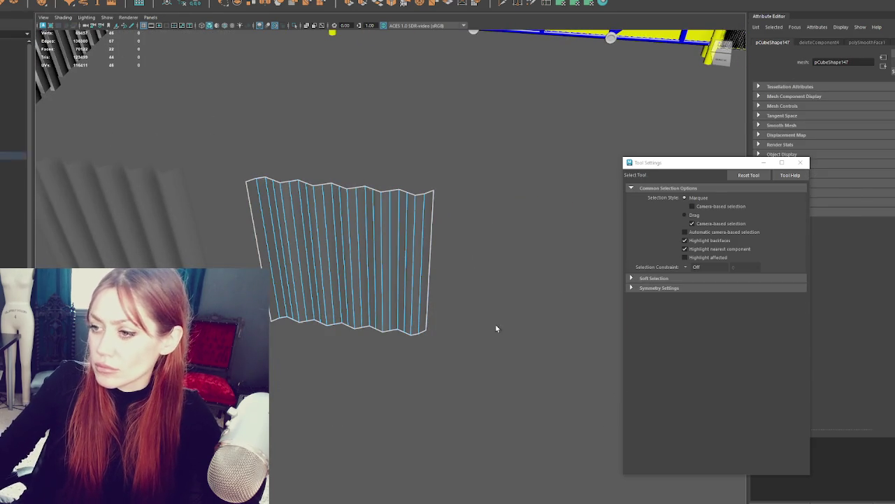
{"action": "key", "text": "r"}
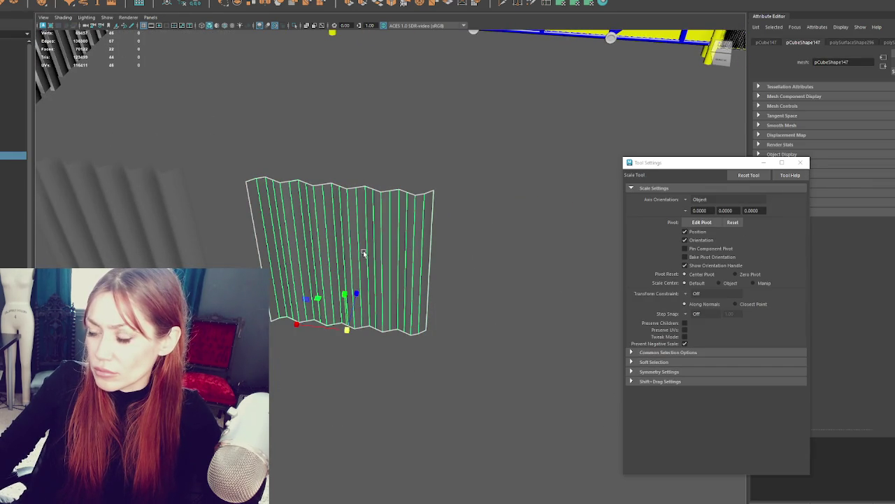
{"action": "mouse_move", "coordinate": [342, 283]}
{"action": "left_mouse_down"}
{"action": "mouse_move", "coordinate": [342, 251]}
{"action": "mouse_move", "coordinate": [363, 392]}
{"action": "left_mouse_up"}
{"action": "key", "text": "w"}
Adjust the corrugated panel, then return to the full alley scene and select it.
{"action": "right_click_drag", "start_coordinate": [476, 238], "coordinate": [480, 239]}
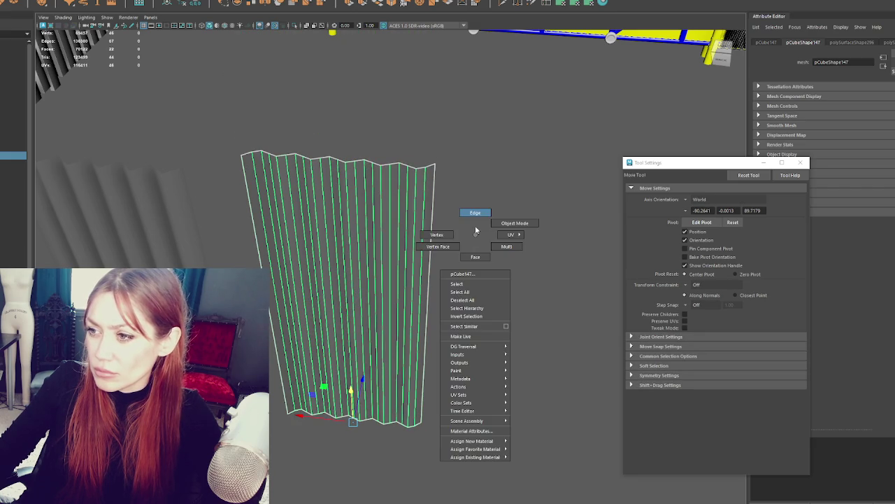
{"action": "key", "text": "q"}
{"action": "right_click_drag", "start_coordinate": [316, 256], "coordinate": [316, 238]}
{"action": "key", "text": "r"}
{"action": "mouse_move", "coordinate": [317, 396]}
{"action": "left_mouse_down", "text": "alt"}
{"action": "mouse_move", "coordinate": [414, 305]}
{"action": "mouse_move", "coordinate": [356, 295]}
{"action": "left_mouse_up", "text": "alt"}
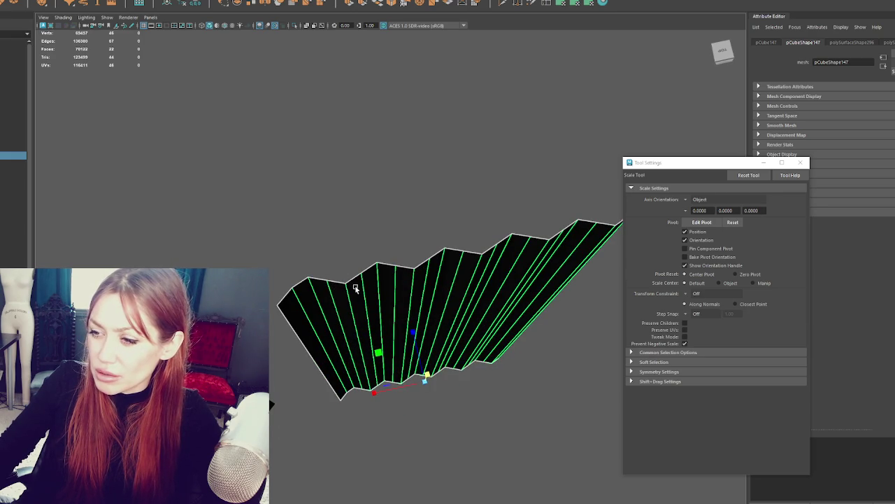
{"action": "scroll", "coordinate": [356, 283], "scroll_direction": "down", "scroll_amount": 3}
{"action": "right_click_drag", "start_coordinate": [365, 202], "coordinate": [419, 172]}
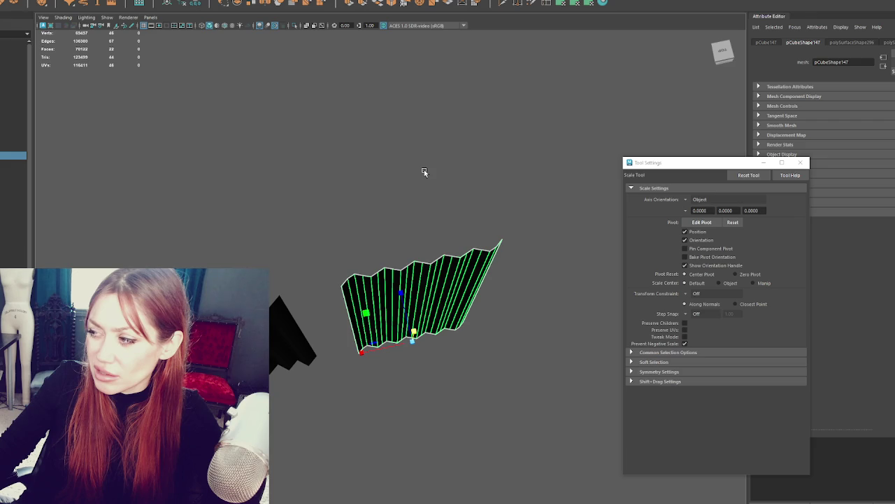
{"action": "key", "text": "Delete"}
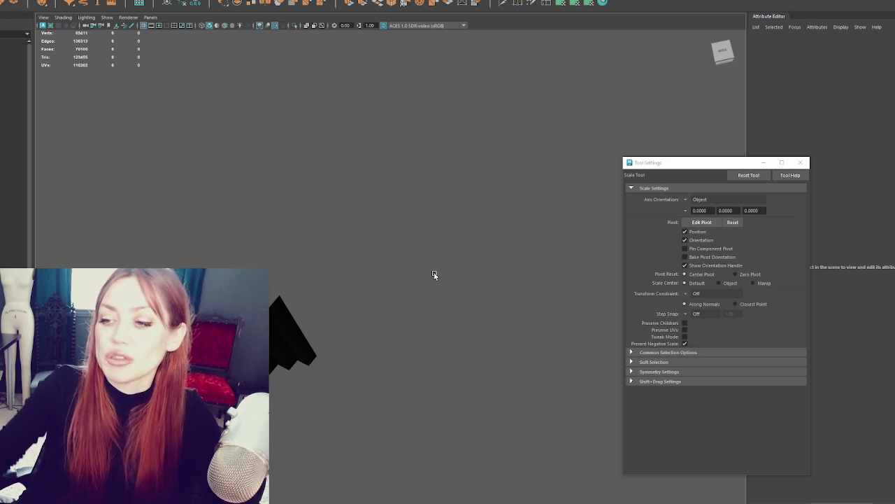
{"action": "key", "text": "ctrl+1"}
{"action": "left_click", "coordinate": [287, 224]}
Move the smaller corrugated panel into the gap beside the yellow fence and adjust its width.
{"action": "mouse_move", "coordinate": [287, 224]}
{"action": "left_mouse_down", "text": "alt"}
{"action": "mouse_move", "coordinate": [290, 271]}
{"action": "mouse_move", "coordinate": [588, 275]}
{"action": "left_mouse_up", "text": "alt"}
{"action": "key", "text": "w"}
{"action": "left_click", "coordinate": [336, 278]}
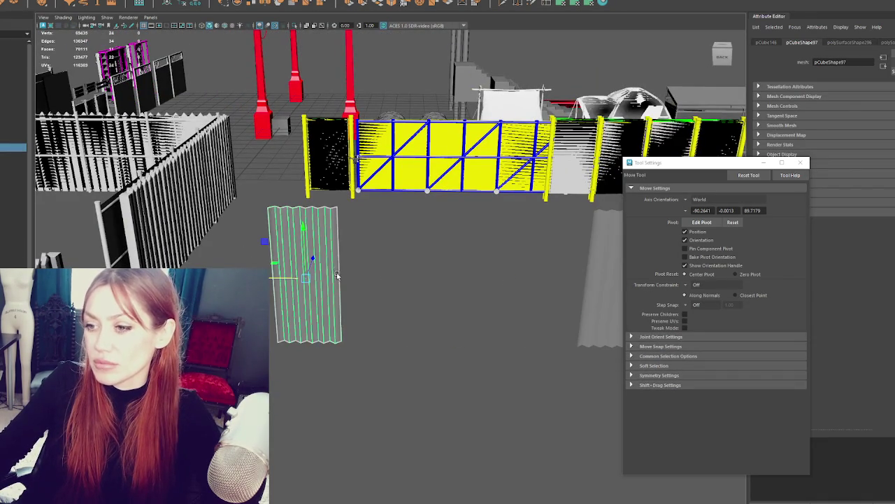
{"action": "left_click_drag", "start_coordinate": [313, 261], "coordinate": [331, 147]}
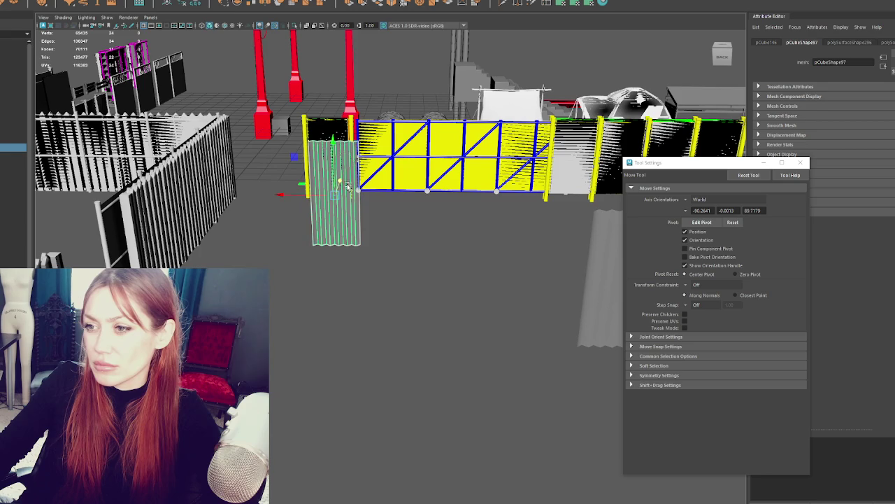
{"action": "key", "text": "f"}
{"action": "scroll", "coordinate": [392, 266], "scroll_direction": "down", "scroll_amount": 3}
{"action": "key", "text": "r"}
{"action": "left_click_drag", "start_coordinate": [361, 272], "coordinate": [328, 294]}
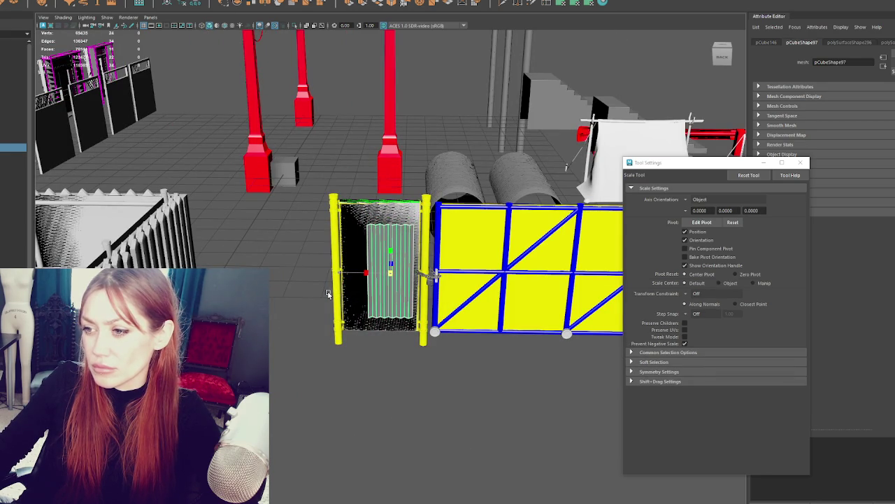
{"action": "left_click_drag", "start_coordinate": [328, 294], "coordinate": [331, 295]}
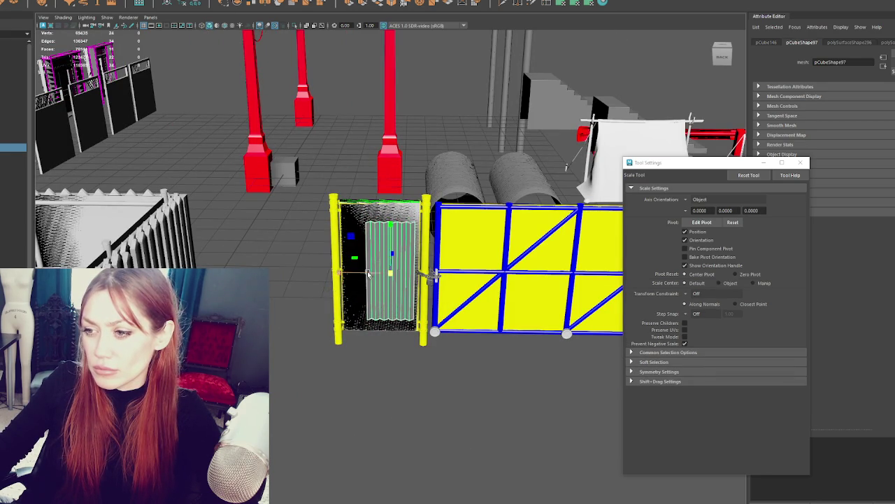
{"action": "key", "text": "f"}
Slide that panel left beside the yellow post and align its pivot to the panel edge.
{"action": "key", "text": "w"}
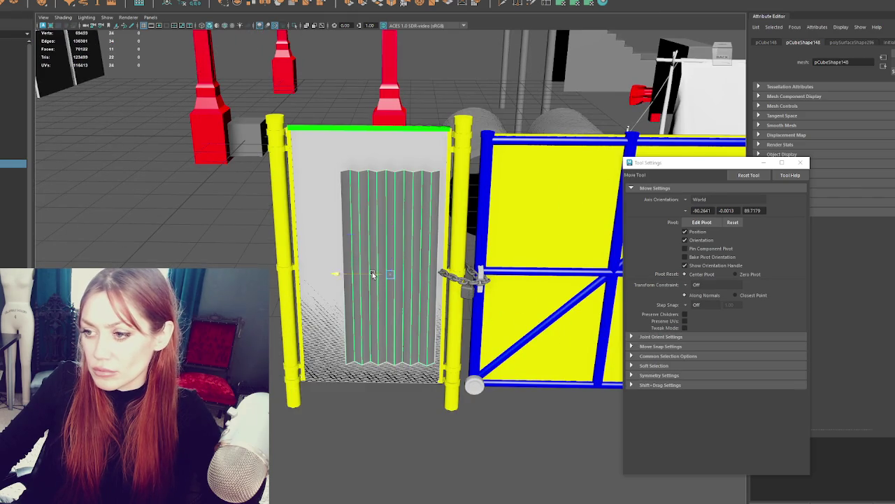
{"action": "left_click_drag", "start_coordinate": [372, 274], "coordinate": [218, 274]}
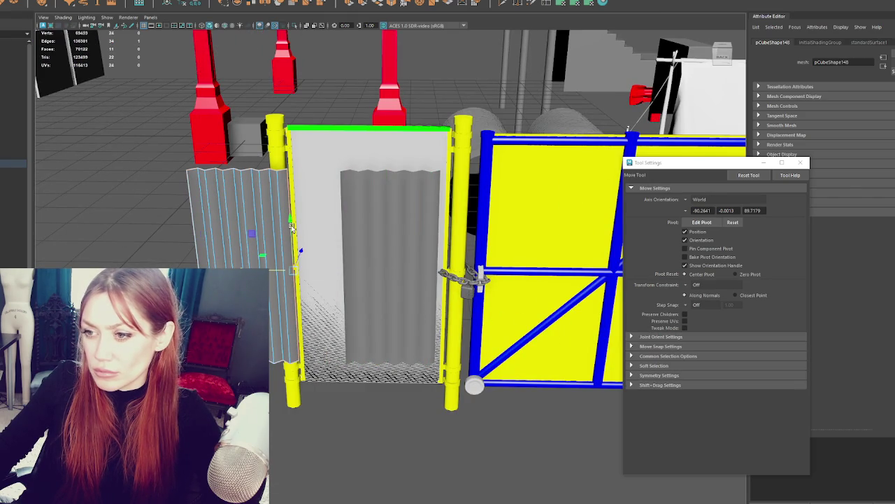
{"action": "key", "text": "d"}
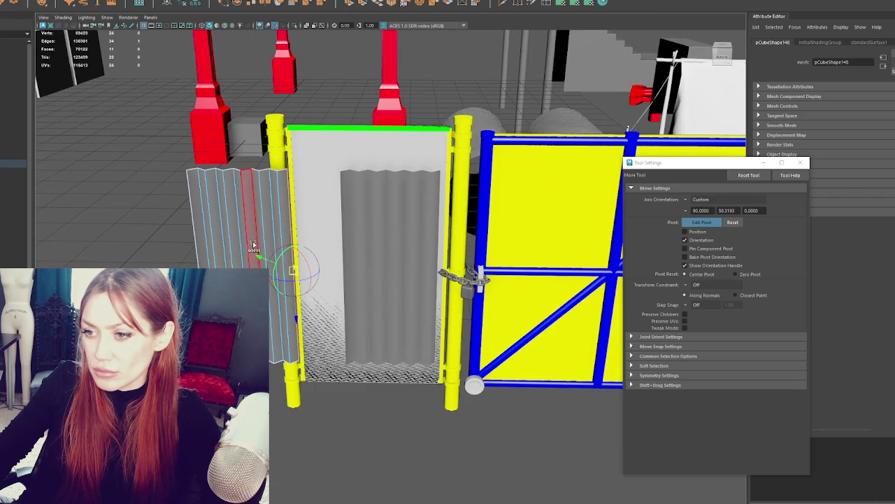
{"action": "left_click", "coordinate": [234, 235]}
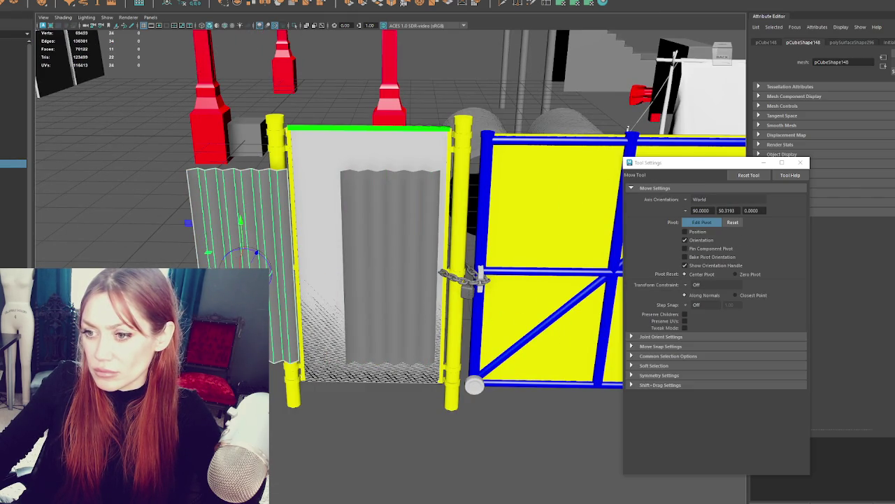
{"action": "key", "text": "q"}
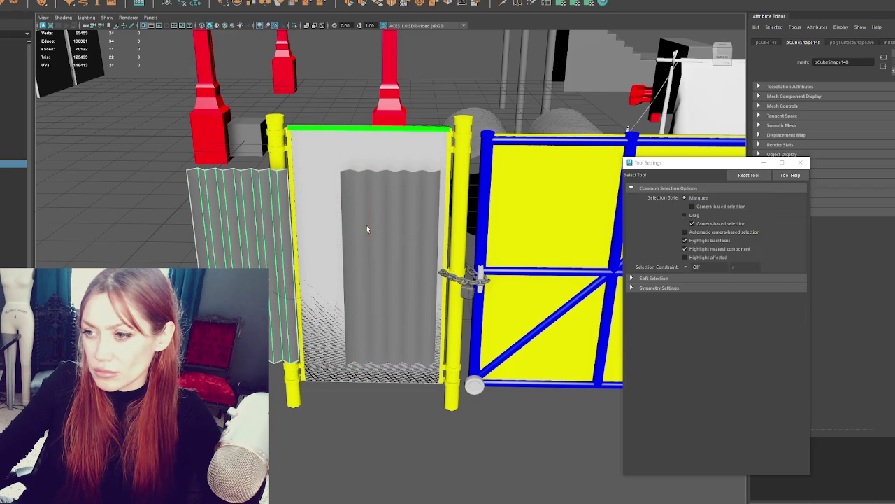
Put the middle corrugated panel's pivot on its left edge and move it against the left post.
{"action": "left_click", "coordinate": [386, 243]}
{"action": "right_click", "coordinate": [371, 248]}
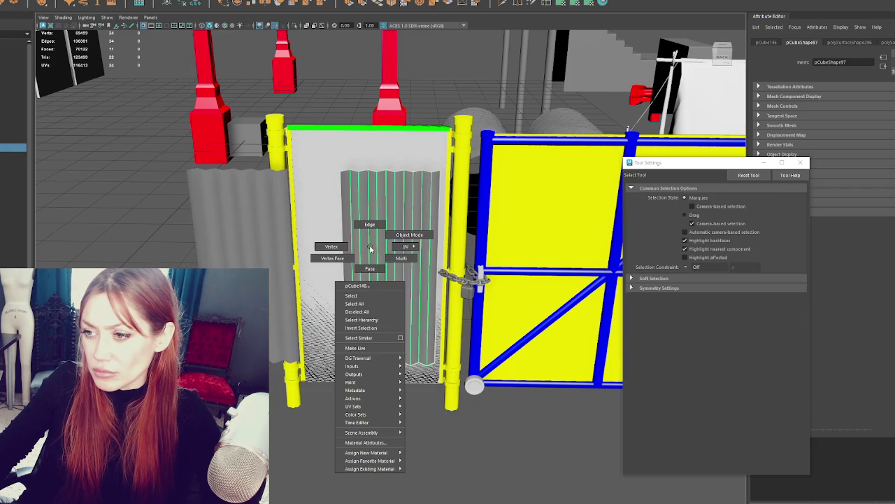
{"action": "key", "text": "w"}
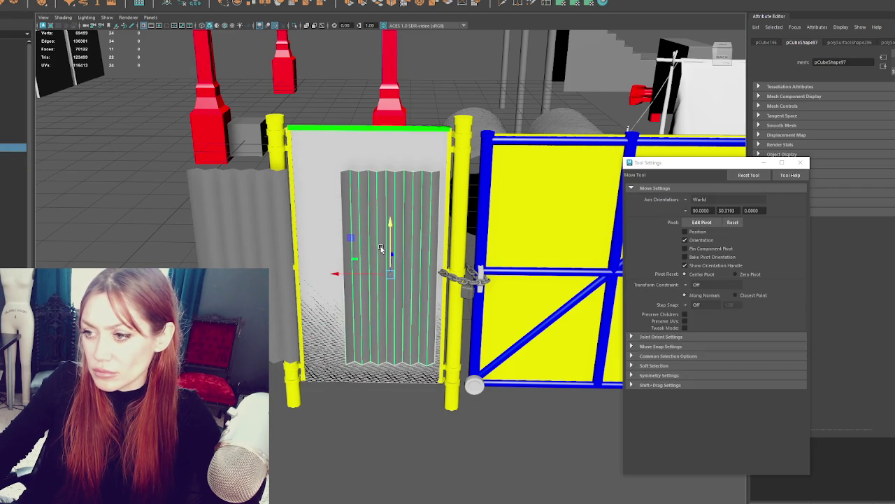
{"action": "key", "text": "d"}
{"action": "left_click", "coordinate": [339, 258]}
{"action": "key", "text": "d"}
{"action": "left_click_drag", "start_coordinate": [341, 273], "coordinate": [295, 272]}
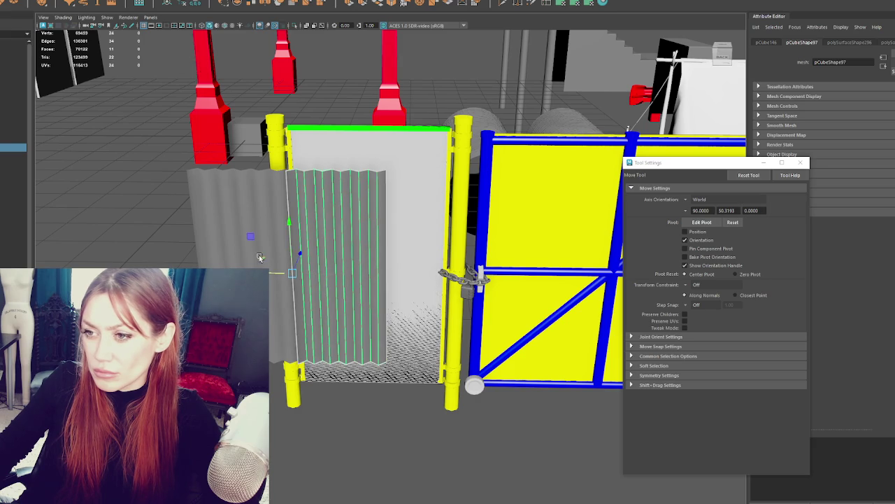
Pull the pleated panel away from the gate, isolate the selected panels and frame them.
{"action": "left_click_drag", "start_coordinate": [259, 262], "coordinate": [248, 361]}
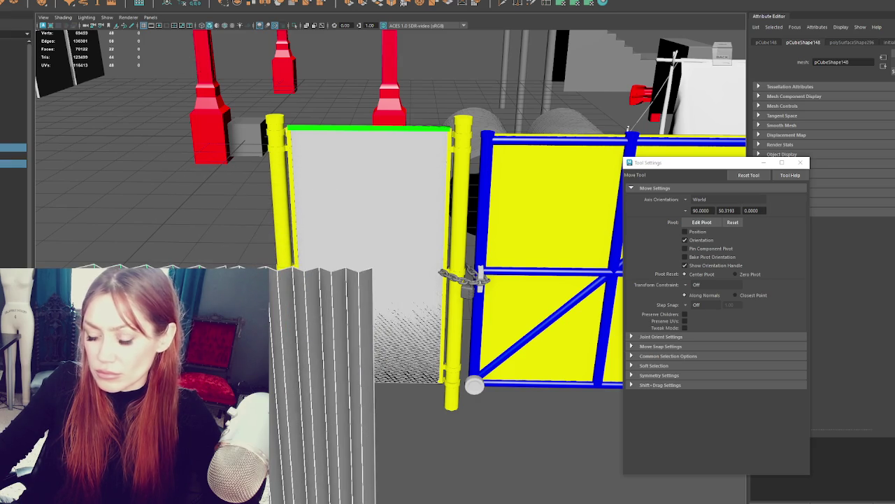
{"action": "key", "text": "ctrl+1"}
{"action": "key", "text": "f"}
{"action": "left_click", "coordinate": [298, 231]}
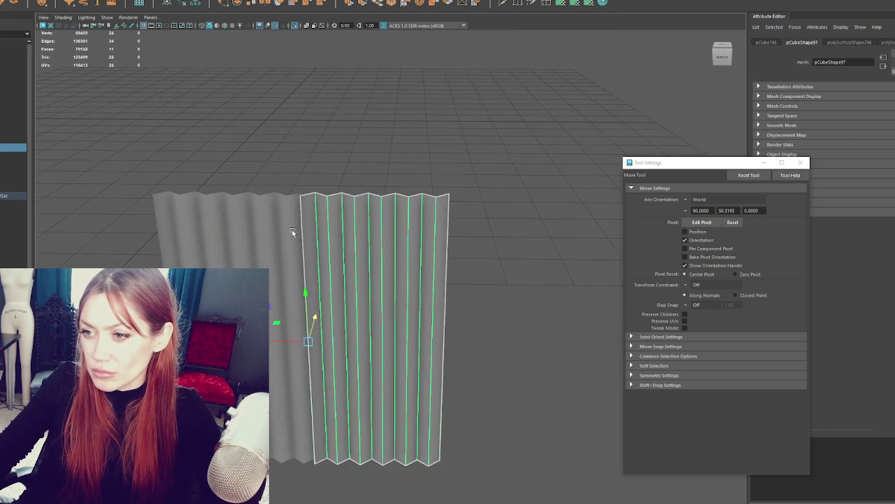
Snap the pivot to the corner vertex and slide the right pleated panel against the left one.
{"action": "key", "text": "d"}
{"action": "key", "text": "v"}
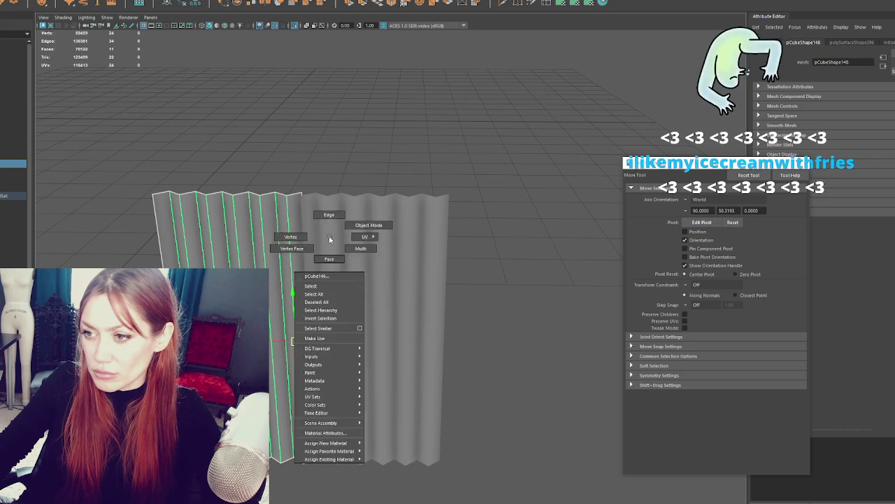
{"action": "left_click", "coordinate": [355, 252]}
{"action": "mouse_move", "coordinate": [281, 341]}
{"action": "left_mouse_down"}
{"action": "mouse_move", "coordinate": [295, 214]}
{"action": "mouse_move", "coordinate": [322, 300]}
{"action": "left_mouse_up"}
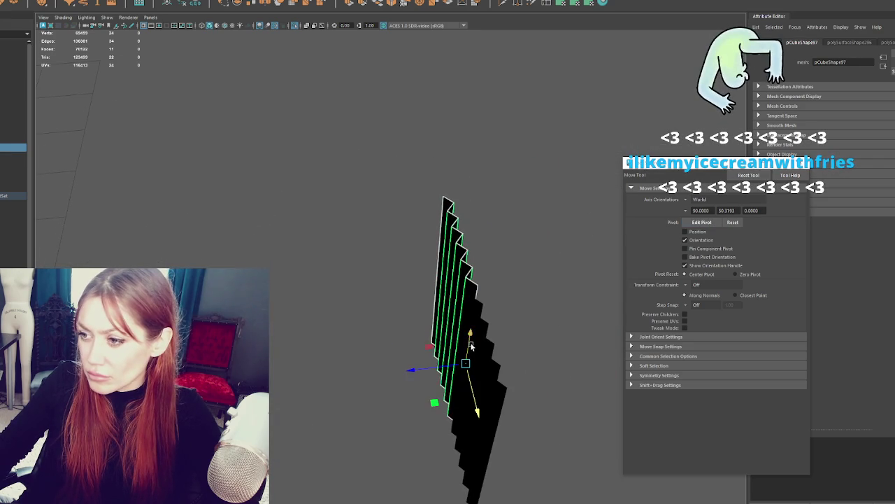
Select both pleated panels and combine them into one mesh with Mesh > Combine.
{"action": "left_click", "coordinate": [471, 346]}
{"action": "left_click", "coordinate": [500, 276]}
{"action": "left_click", "coordinate": [465, 287]}
{"action": "left_click", "coordinate": [476, 300]}
{"action": "right_click_drag", "start_coordinate": [476, 300], "coordinate": [455, 282]}
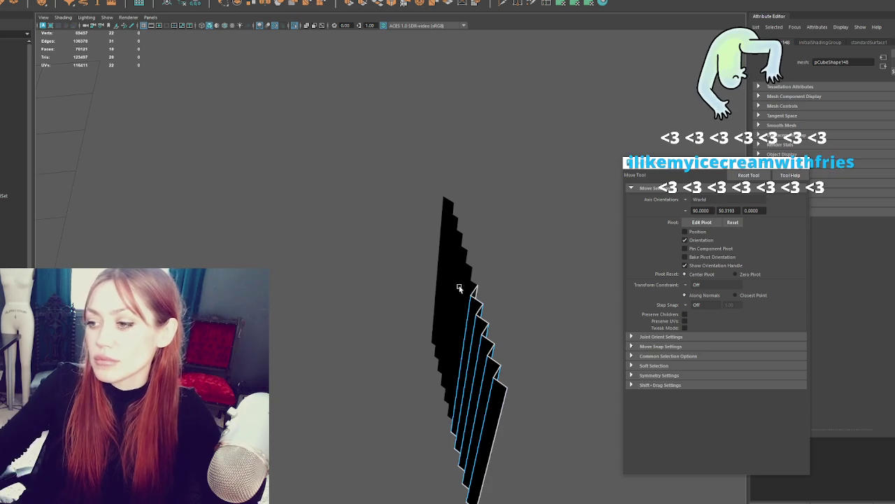
{"action": "left_click_drag", "start_coordinate": [455, 282], "coordinate": [357, 272], "text": "alt"}
{"action": "key", "text": "F8"}
{"action": "right_click_drag", "start_coordinate": [279, 59], "coordinate": [270, 141]}
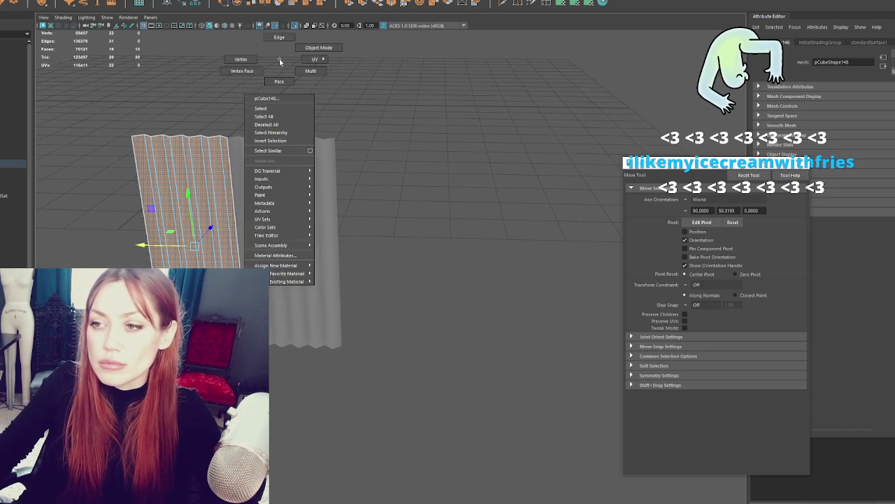
{"action": "left_click", "coordinate": [270, 144]}
{"action": "left_click_drag", "start_coordinate": [175, 150], "coordinate": [169, 84], "text": "shift"}
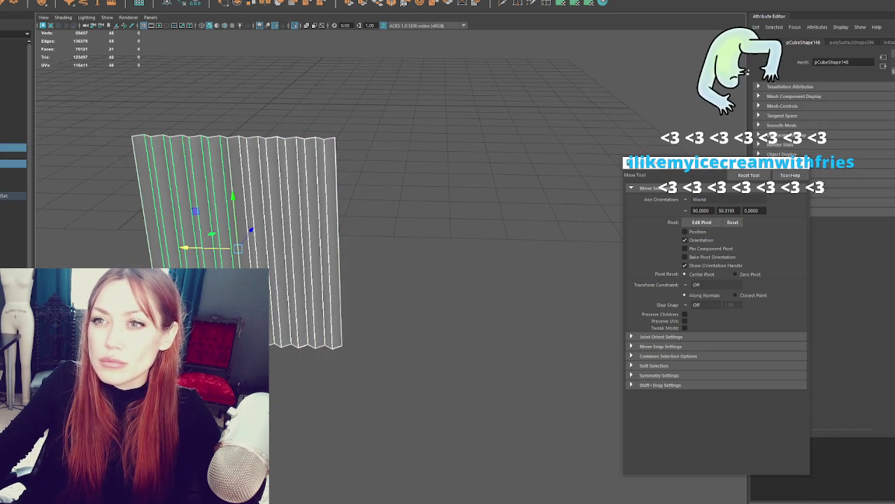
{"action": "left_click", "coordinate": [182, 3]}
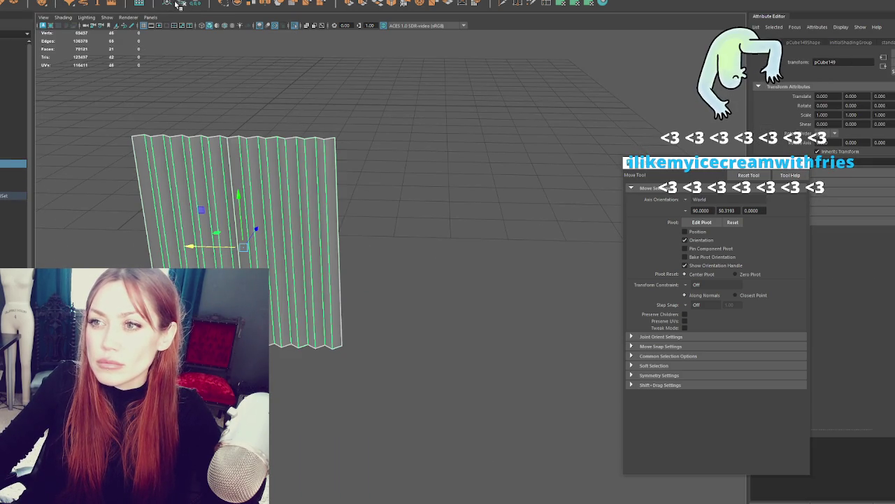
Merge the overlapping seam vertices of the combined pleated mesh with Edit Mesh > Merge.
{"action": "scroll", "coordinate": [275, 126], "scroll_direction": "up", "scroll_amount": 5}
{"action": "middle_click_drag", "start_coordinate": [275, 126], "coordinate": [410, 147], "text": "alt"}
{"action": "right_click_drag", "start_coordinate": [410, 147], "coordinate": [413, 191]}
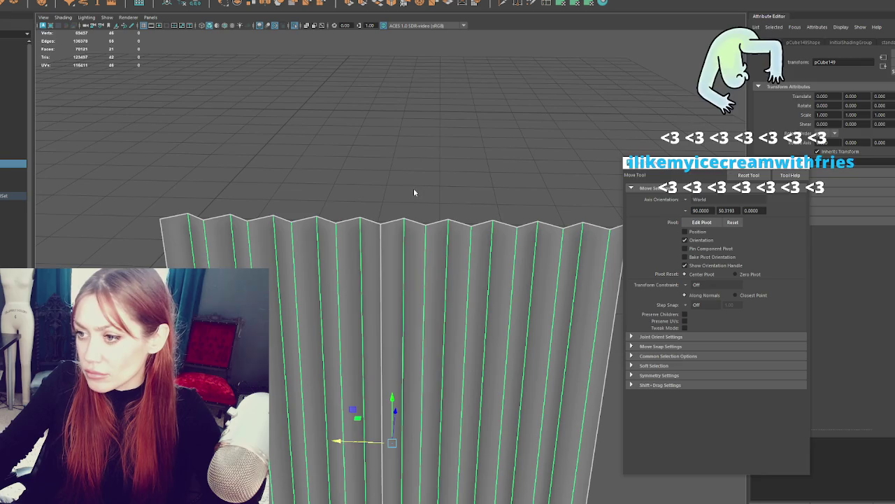
{"action": "left_click", "coordinate": [378, 225]}
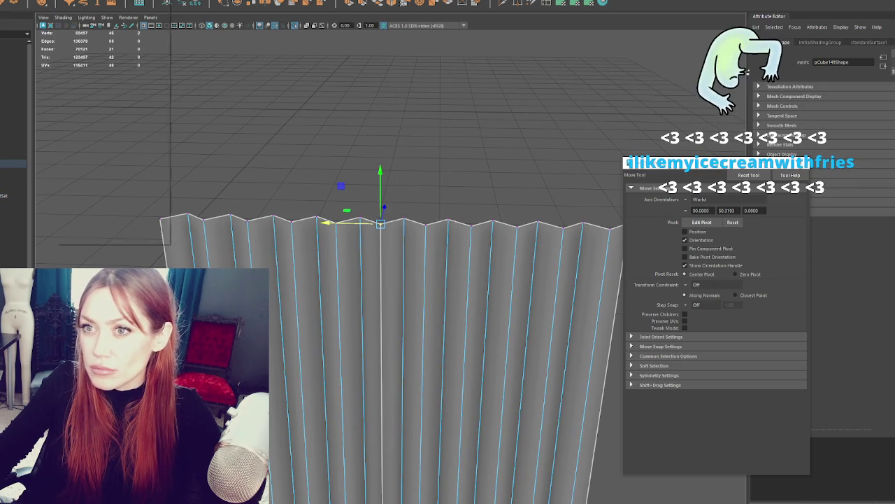
{"action": "left_click", "coordinate": [66, 2]}
{"action": "left_click", "coordinate": [111, 66]}
Return to object mode and reselect the single merged pleated mesh, pCube149.
{"action": "left_click_drag", "start_coordinate": [111, 66], "coordinate": [345, 366], "text": "alt"}
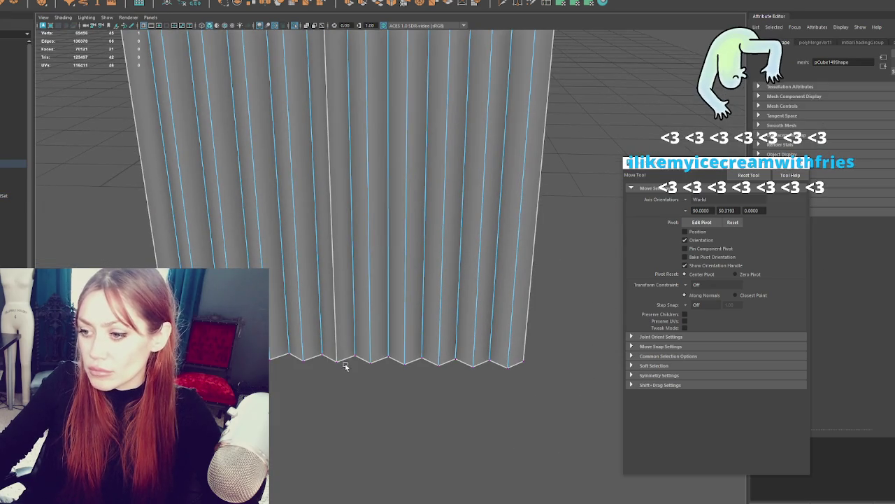
{"action": "left_click_drag", "start_coordinate": [374, 205], "coordinate": [418, 263], "text": "alt"}
{"action": "right_click_drag", "start_coordinate": [359, 164], "coordinate": [381, 148]}
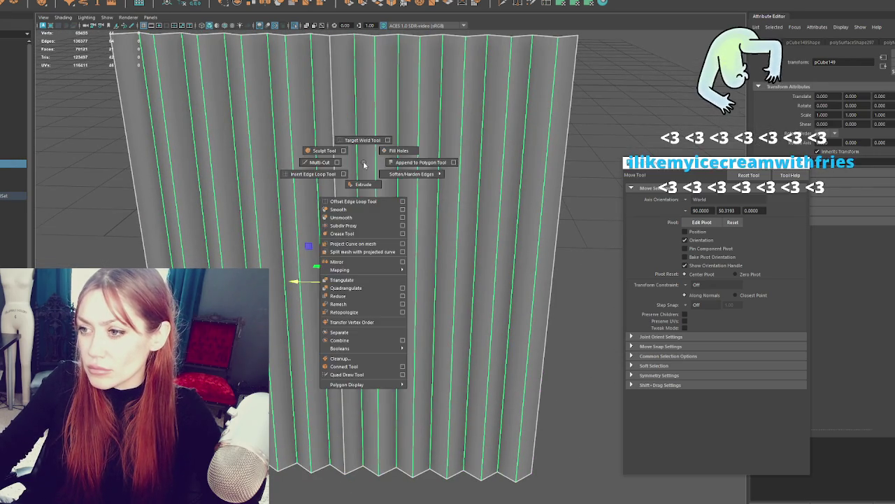
{"action": "scroll", "coordinate": [529, 175], "scroll_direction": "down", "scroll_amount": 5}
{"action": "left_click", "coordinate": [488, 175]}
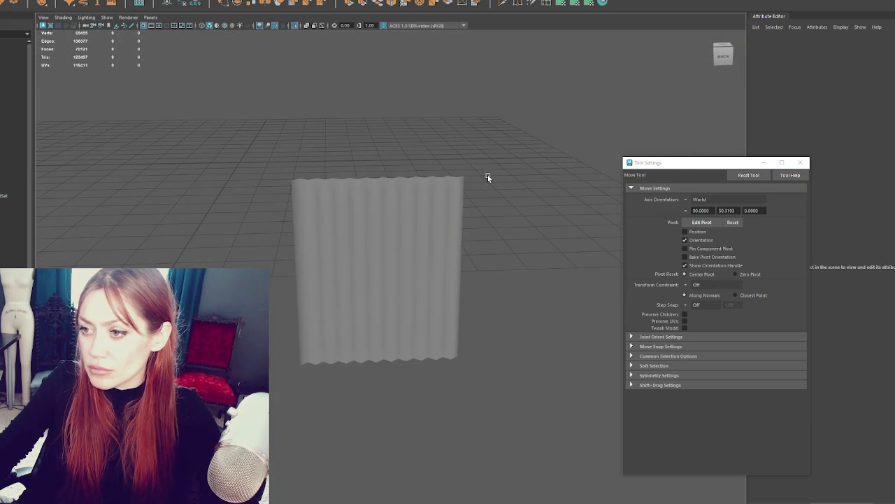
{"action": "left_click", "coordinate": [408, 244]}
{"action": "left_click_drag", "start_coordinate": [408, 245], "coordinate": [379, 258], "text": "alt"}
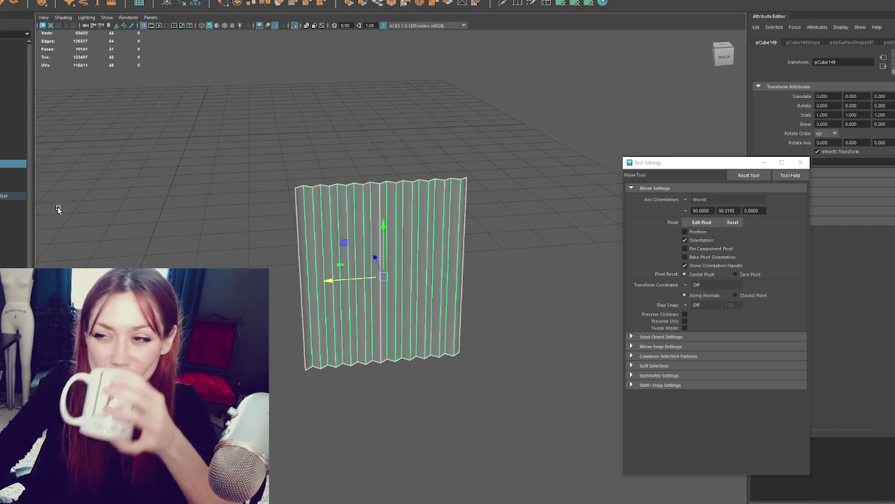
Delete the leftmost strip of faces from the pleated panel.
{"action": "right_click", "coordinate": [226, 176]}
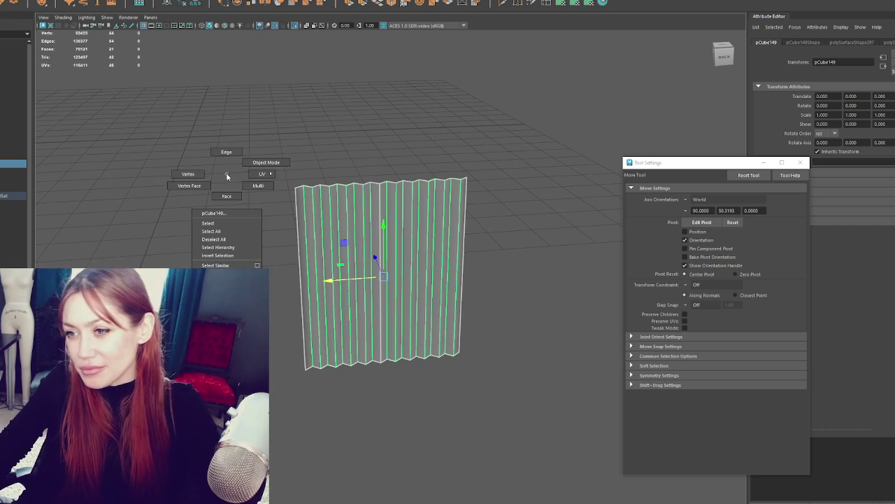
{"action": "left_click", "coordinate": [277, 212]}
{"action": "left_click", "coordinate": [299, 252]}
{"action": "key", "text": "Delete"}
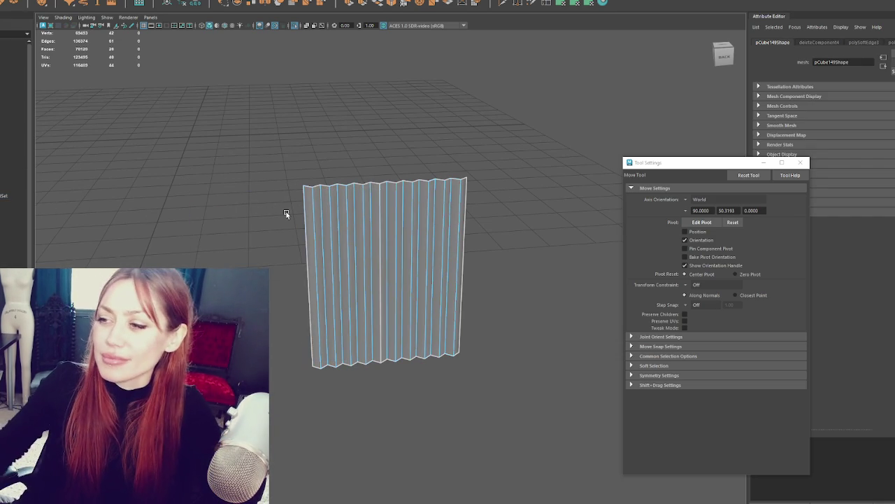
{"action": "right_click_drag", "start_coordinate": [374, 198], "coordinate": [413, 177]}
{"action": "left_click_drag", "start_coordinate": [482, 184], "coordinate": [352, 180], "text": "alt"}
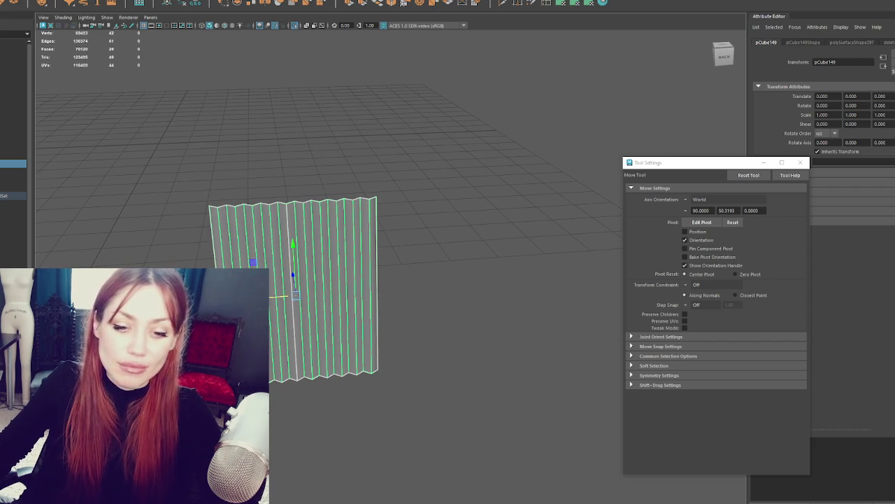
{"action": "key", "text": "ctrl+z"}
{"action": "key", "text": "ctrl+z"}
{"action": "right_click_drag", "start_coordinate": [260, 190], "coordinate": [293, 171]}
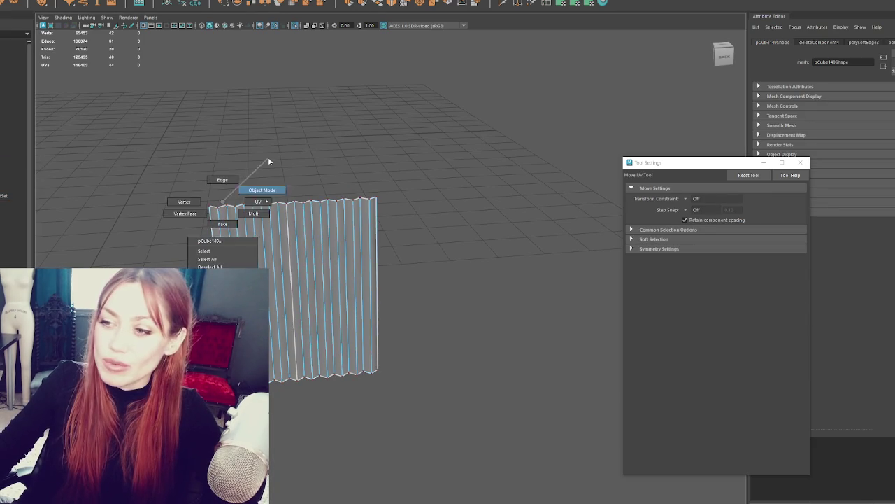
Apply a planar UV projection to all the panel's faces and adjust it with Move and Scale.
{"action": "left_click", "coordinate": [231, 150]}
{"action": "left_click_drag", "start_coordinate": [470, 136], "coordinate": [140, 476]}
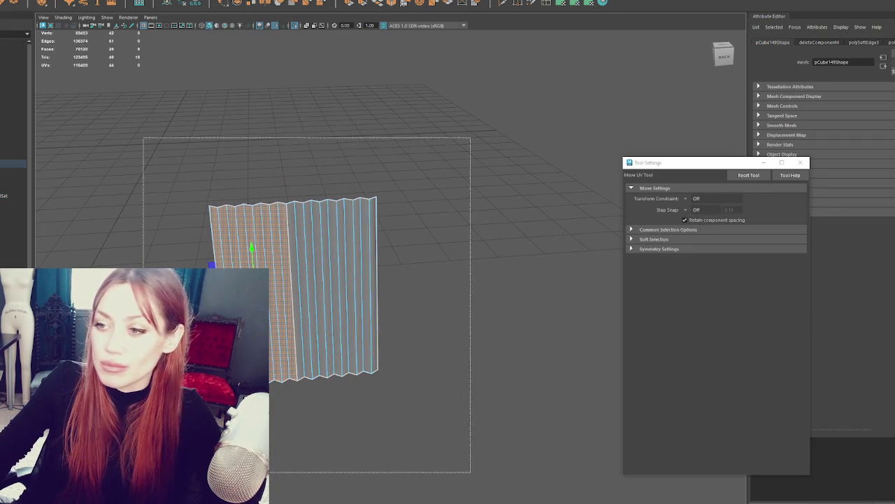
{"action": "left_click", "coordinate": [589, 6]}
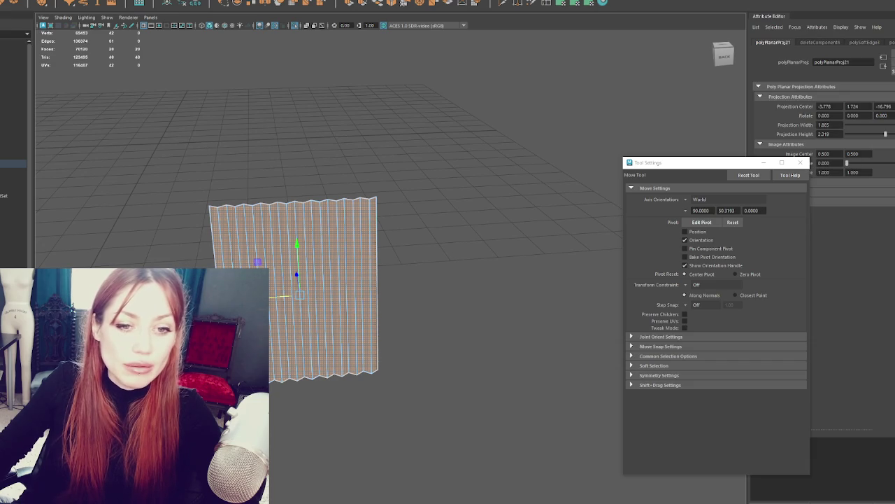
{"action": "key", "text": "w"}
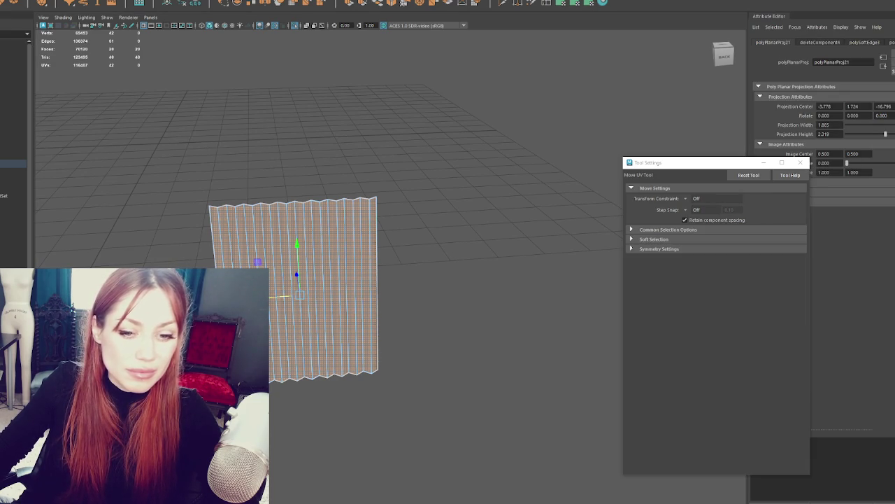
{"action": "key", "text": "r"}
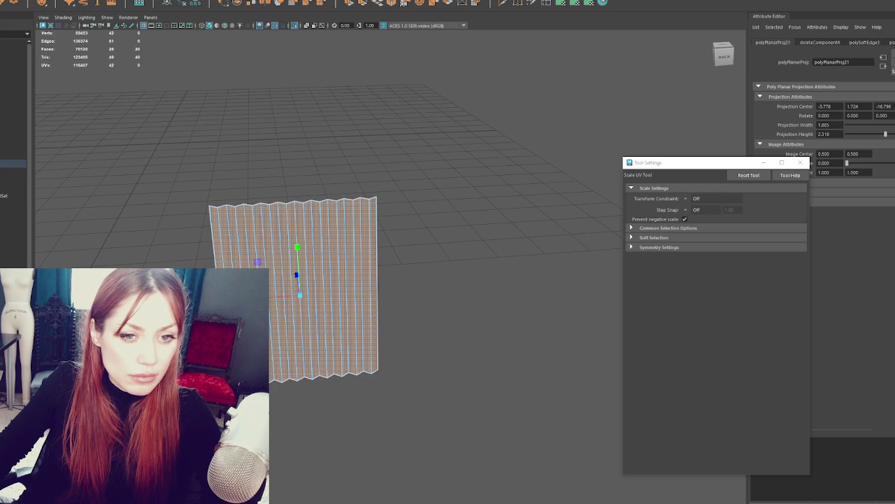
{"action": "right_click_drag", "start_coordinate": [340, 105], "coordinate": [376, 84]}
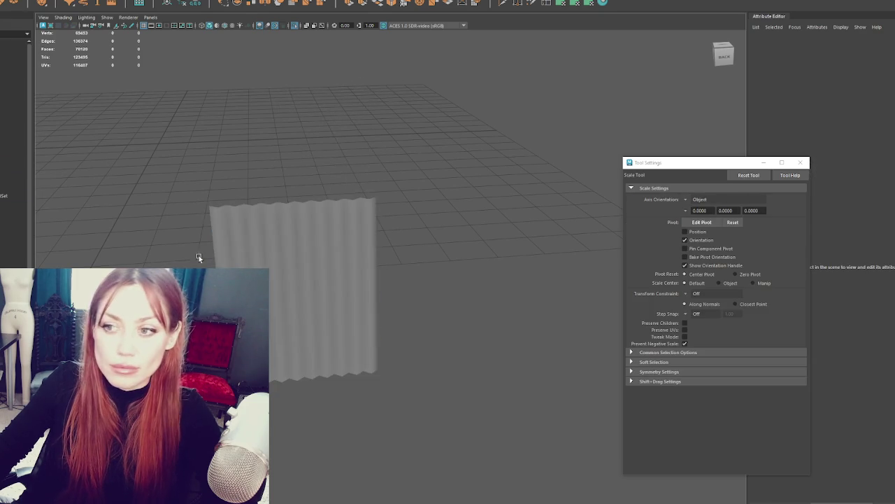
Exit isolate view and move the pleated panel into the small gate frame beside the yellow gate.
{"action": "left_click", "coordinate": [367, 267]}
{"action": "left_click_drag", "start_coordinate": [367, 268], "coordinate": [364, 237], "text": "alt"}
{"action": "left_click", "coordinate": [440, 232]}
{"action": "key", "text": "ctrl+1"}
{"action": "left_click", "coordinate": [301, 260]}
{"action": "key", "text": "w"}
{"action": "mouse_move", "coordinate": [316, 286]}
{"action": "left_mouse_down", "text": "alt"}
{"action": "mouse_move", "coordinate": [306, 291]}
{"action": "mouse_move", "coordinate": [354, 239]}
{"action": "mouse_move", "coordinate": [470, 213]}
{"action": "mouse_move", "coordinate": [338, 199]}
{"action": "left_mouse_up", "text": "alt"}
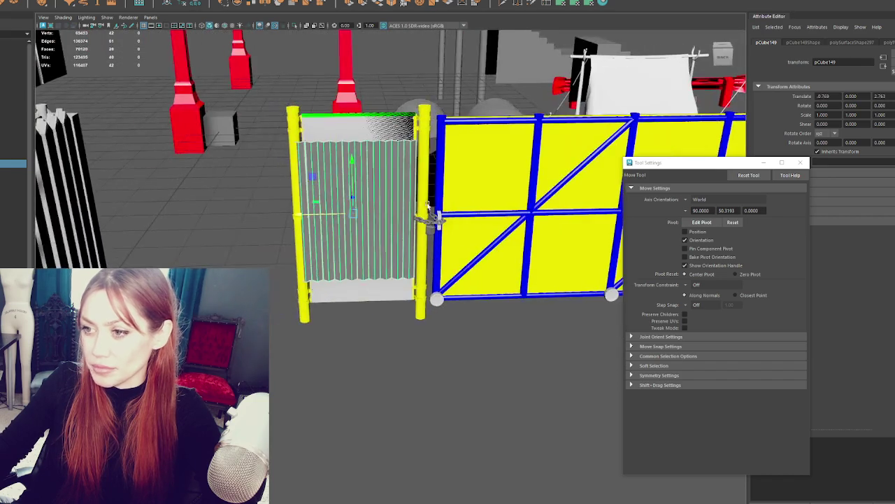
{"action": "scroll", "coordinate": [339, 199], "scroll_direction": "up", "scroll_amount": 3}
{"action": "scroll", "coordinate": [339, 199], "scroll_direction": "up", "scroll_amount": 3}
{"action": "mouse_move", "coordinate": [286, 163]}
{"action": "left_mouse_down"}
{"action": "mouse_move", "coordinate": [293, 195]}
{"action": "mouse_move", "coordinate": [316, 163]}
{"action": "mouse_move", "coordinate": [321, 197]}
{"action": "mouse_move", "coordinate": [342, 220]}
{"action": "mouse_move", "coordinate": [310, 236]}
{"action": "left_mouse_up"}
Scale the panel to 1.467 in Y, rotate it -180 in Y, nudge it into place, and slide a duplicate over.
{"action": "key", "text": "r"}
{"action": "scroll", "coordinate": [317, 163], "scroll_direction": "down", "scroll_amount": 3}
{"action": "key", "text": "w"}
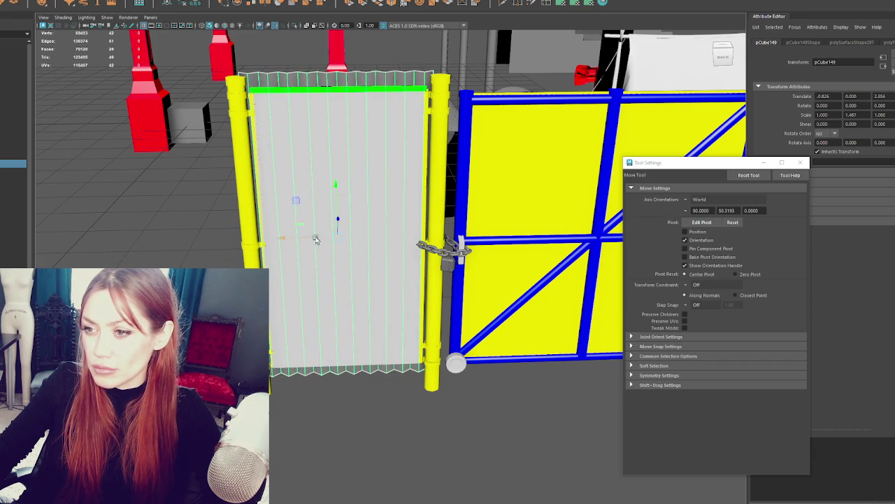
{"action": "key", "text": "e"}
{"action": "left_click_drag", "start_coordinate": [358, 250], "coordinate": [259, 246]}
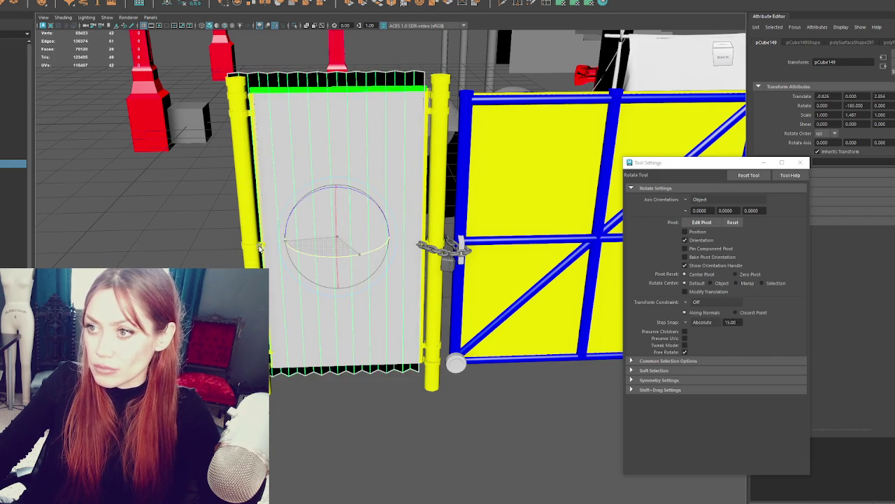
{"action": "key", "text": "w"}
{"action": "mouse_move", "coordinate": [312, 236]}
{"action": "left_mouse_down"}
{"action": "mouse_move", "coordinate": [409, 253]}
{"action": "mouse_move", "coordinate": [369, 265]}
{"action": "mouse_move", "coordinate": [396, 296]}
{"action": "mouse_move", "coordinate": [390, 303]}
{"action": "mouse_move", "coordinate": [320, 243]}
{"action": "left_mouse_up"}
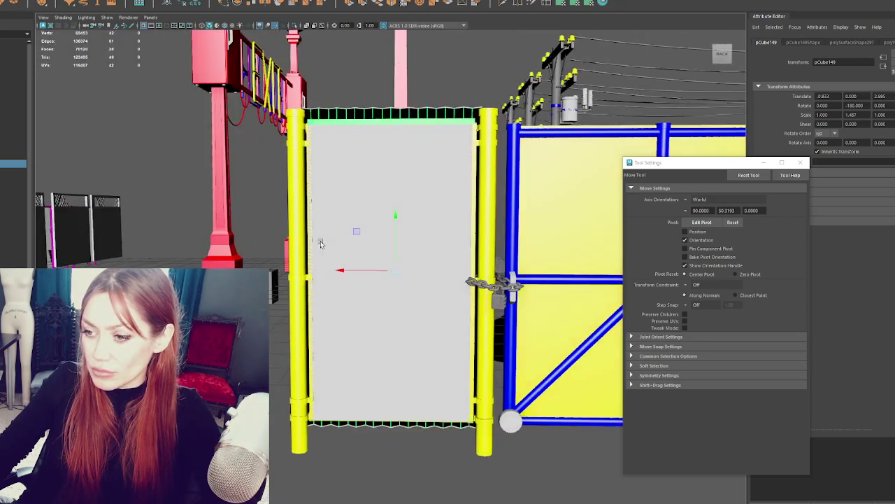
{"action": "left_click_drag", "start_coordinate": [396, 232], "coordinate": [310, 244]}
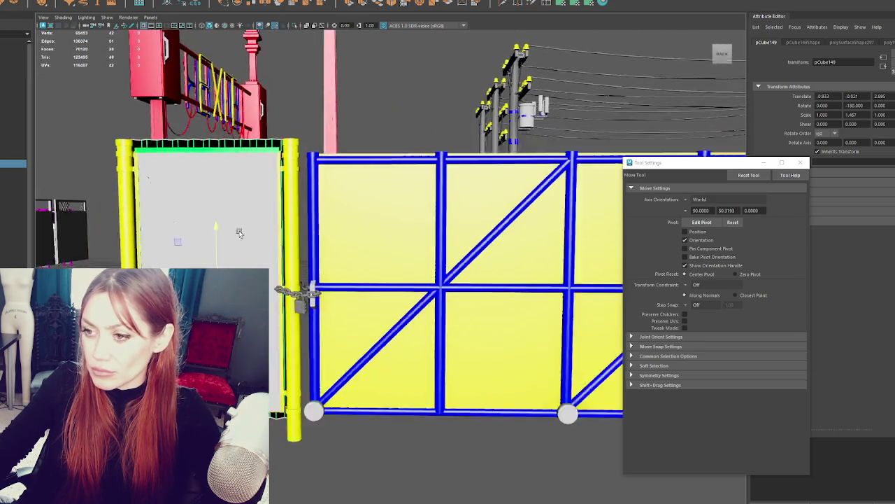
{"action": "key", "text": "ctrl+d"}
{"action": "left_click_drag", "start_coordinate": [231, 286], "coordinate": [439, 285]}
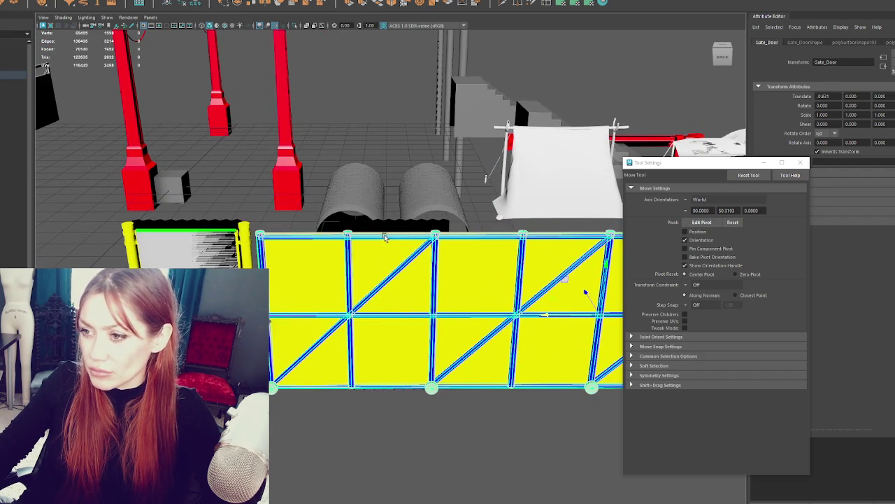
Select the corrugated strip pCube150 and move it forward in Z in front of the yellow gate panel.
{"action": "right_click", "coordinate": [392, 229]}
{"action": "right_click_drag", "start_coordinate": [391, 228], "coordinate": [433, 233]}
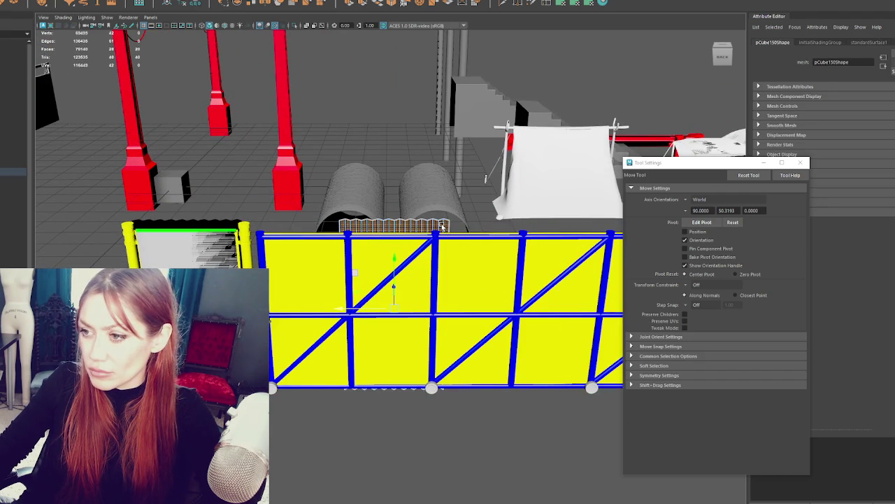
{"action": "left_click", "coordinate": [443, 226]}
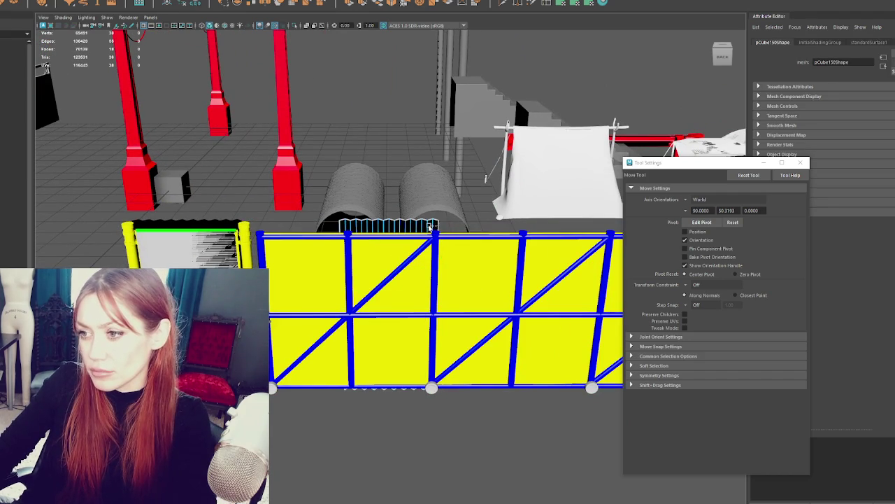
{"action": "right_click_drag", "start_coordinate": [433, 226], "coordinate": [385, 224]}
{"action": "left_click_drag", "start_coordinate": [397, 291], "coordinate": [391, 293]}
{"action": "key", "text": "f"}
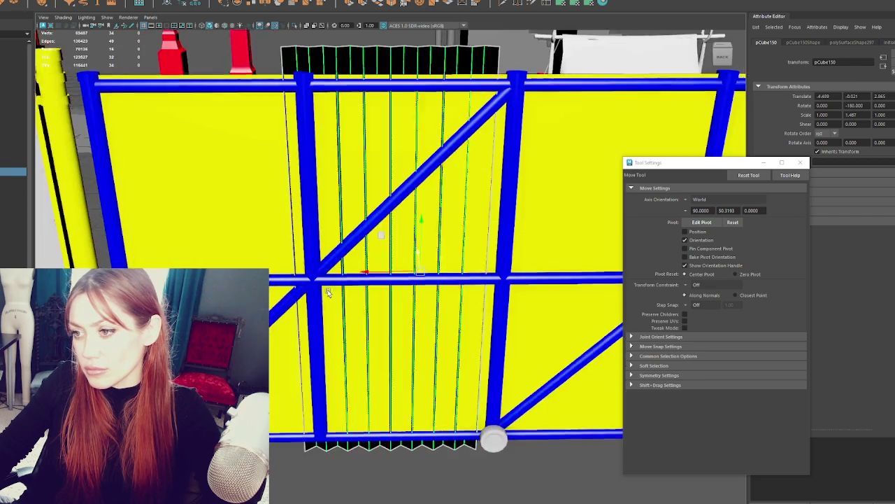
{"action": "scroll", "coordinate": [388, 291], "scroll_direction": "down", "scroll_amount": 2}
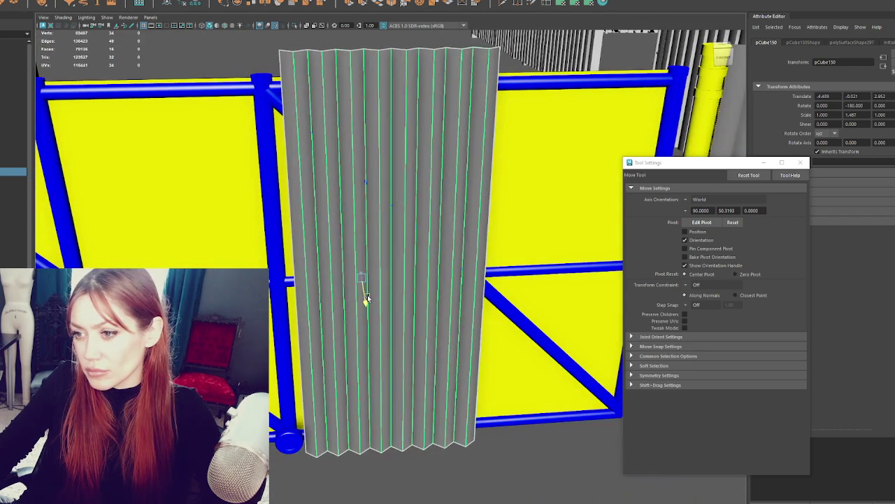
{"action": "left_click_drag", "start_coordinate": [366, 282], "coordinate": [323, 254]}
Rotate the strip to face the front, then orbit to view the wall from above.
{"action": "key", "text": "e"}
{"action": "left_click_drag", "start_coordinate": [427, 312], "coordinate": [441, 283]}
{"action": "key", "text": "ctrl+z"}
{"action": "mouse_move", "coordinate": [418, 300]}
{"action": "left_mouse_down"}
{"action": "mouse_move", "coordinate": [529, 294]}
{"action": "mouse_move", "coordinate": [436, 292]}
{"action": "left_mouse_up"}
{"action": "key", "text": "w"}
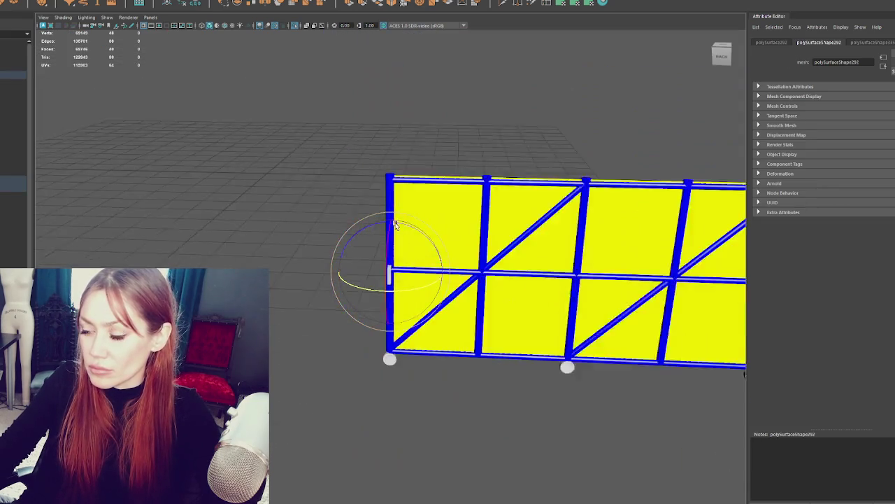
{"action": "middle_click_drag", "start_coordinate": [396, 224], "coordinate": [368, 144], "text": "alt"}
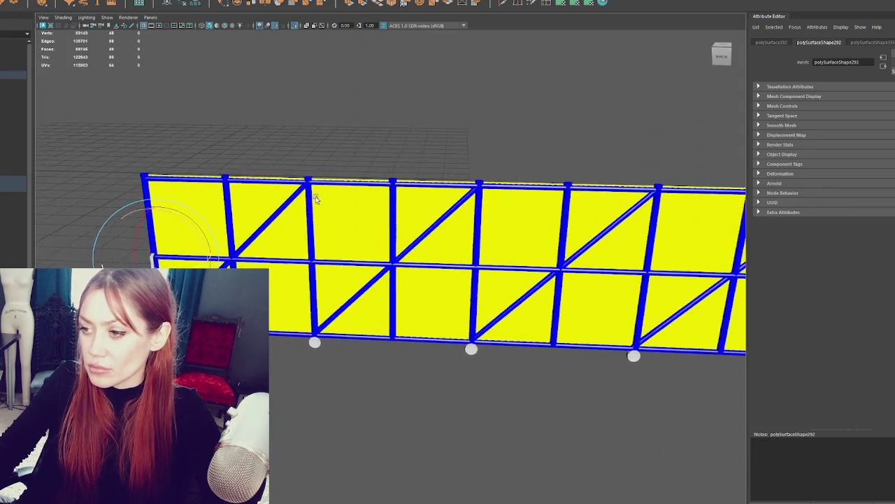
{"action": "mouse_move", "coordinate": [368, 144]}
{"action": "left_mouse_down", "text": "alt"}
{"action": "mouse_move", "coordinate": [393, 161]}
{"action": "mouse_move", "coordinate": [364, 181]}
{"action": "left_mouse_up", "text": "alt"}
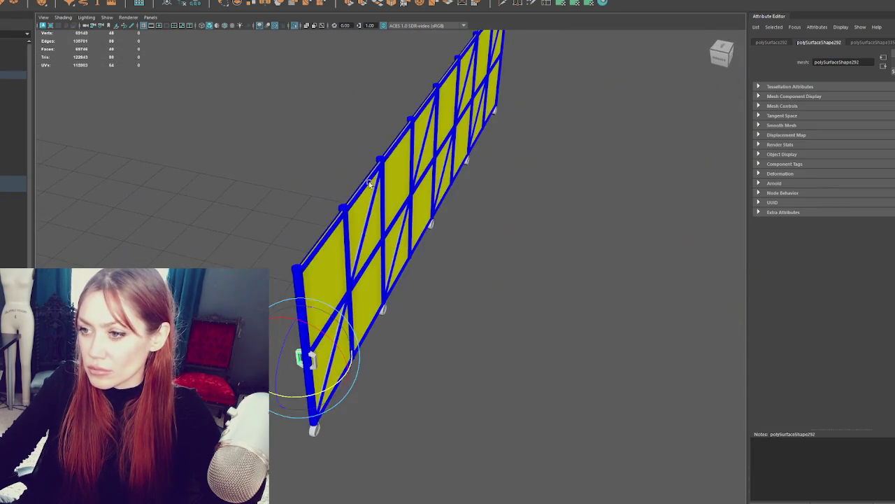
Marquee-select every piece of the yellow-and-blue gate wall and combine them with Mesh > Combine.
{"action": "scroll", "coordinate": [365, 183], "scroll_direction": "up", "scroll_amount": 3}
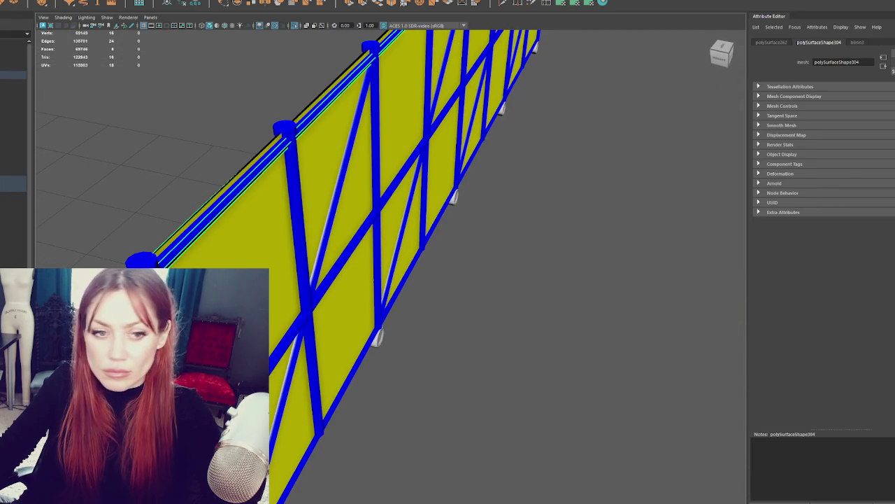
{"action": "left_click", "coordinate": [231, 186]}
{"action": "left_click", "coordinate": [469, 73]}
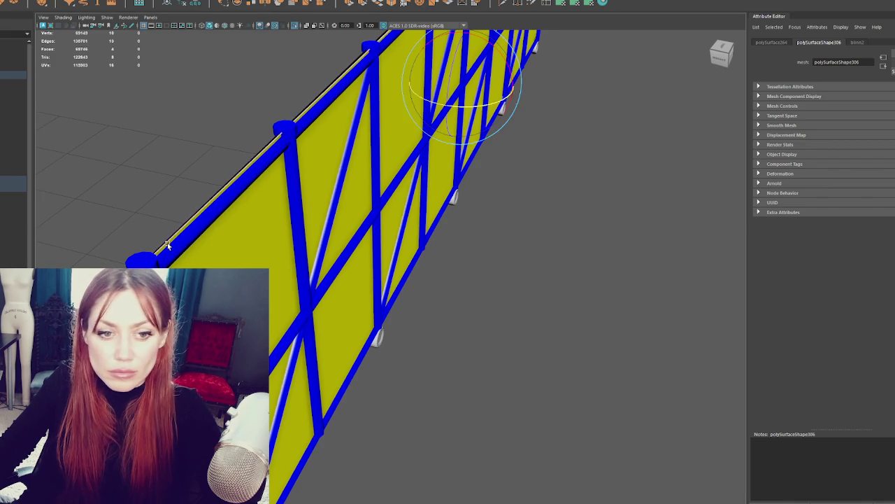
{"action": "left_click", "coordinate": [142, 260]}
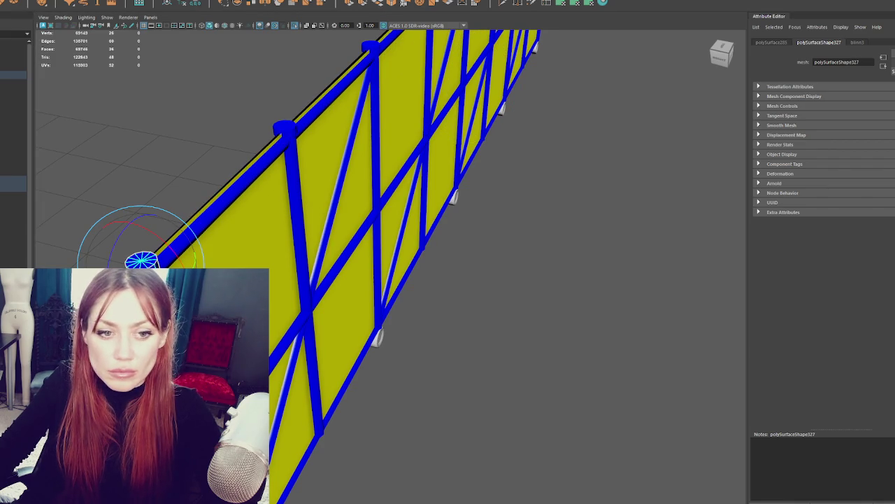
{"action": "key", "text": "f"}
{"action": "mouse_move", "coordinate": [210, 210]}
{"action": "left_mouse_down", "text": "alt"}
{"action": "mouse_move", "coordinate": [364, 243]}
{"action": "mouse_move", "coordinate": [391, 238]}
{"action": "left_mouse_up", "text": "alt"}
{"action": "left_click_drag", "start_coordinate": [710, 150], "coordinate": [293, 304]}
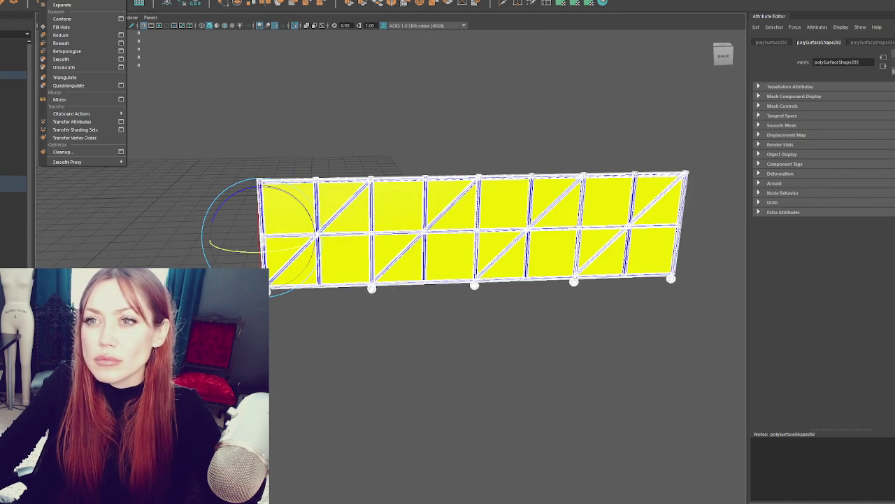
{"action": "left_click", "coordinate": [180, 3]}
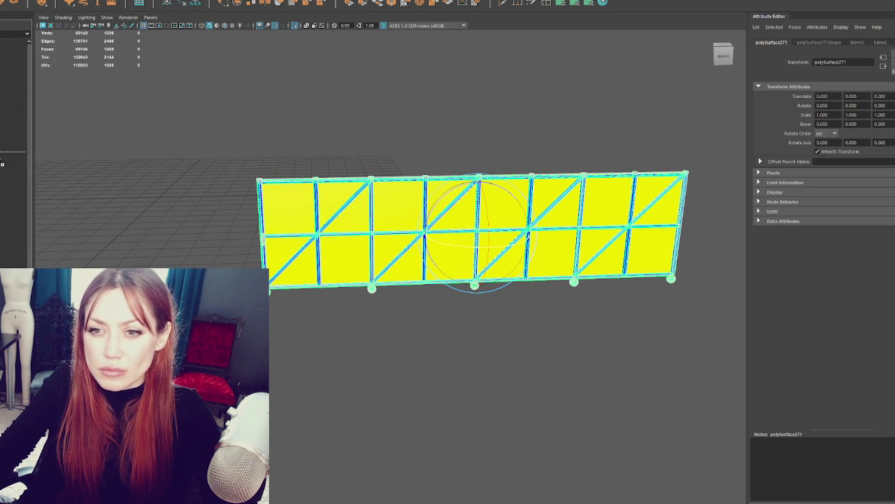
Select the Fences group in the Outliner and exit isolate view to show the full alley scene.
{"action": "left_click", "coordinate": [4, 186]}
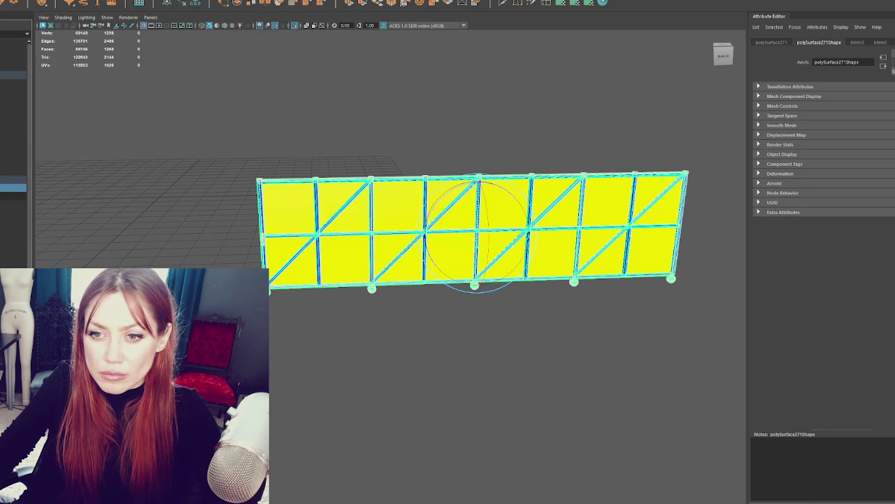
{"action": "left_click", "coordinate": [3, 196]}
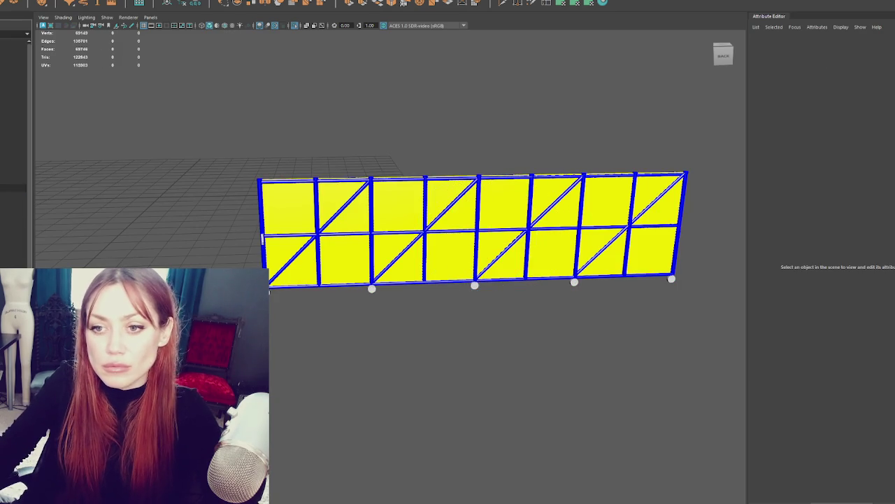
{"action": "left_click", "coordinate": [4, 205]}
{"action": "left_click", "coordinate": [4, 220]}
{"action": "left_click", "coordinate": [3, 74]}
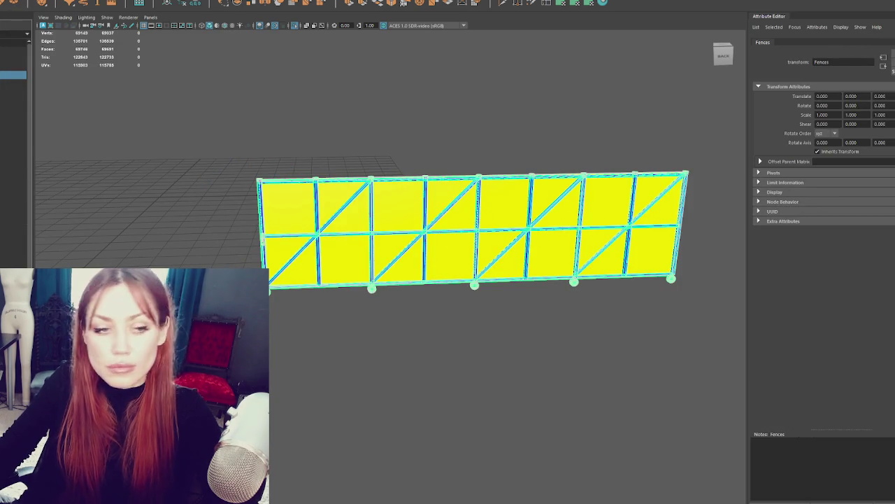
{"action": "key", "text": "ctrl+1"}
{"action": "left_click", "coordinate": [322, 239]}
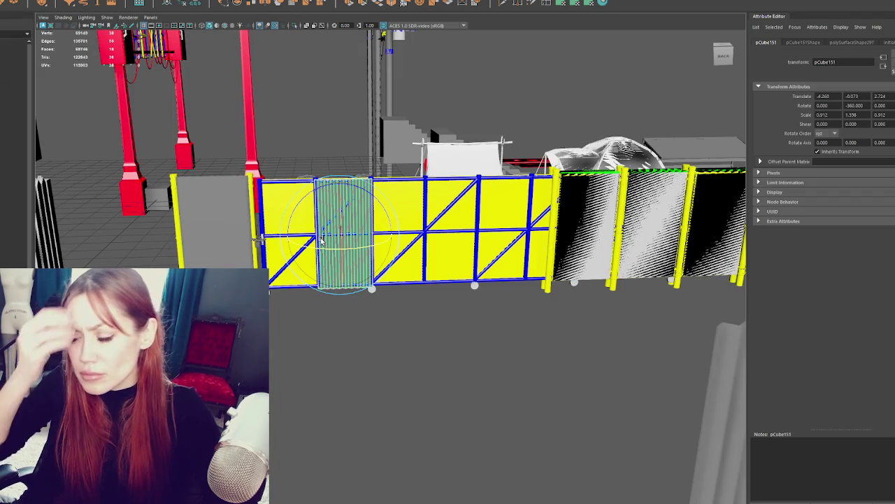
Duplicate the grey corrugated panel pCube149 and move the copy over the yellow gate.
{"action": "left_click", "coordinate": [259, 238]}
{"action": "left_click", "coordinate": [260, 238]}
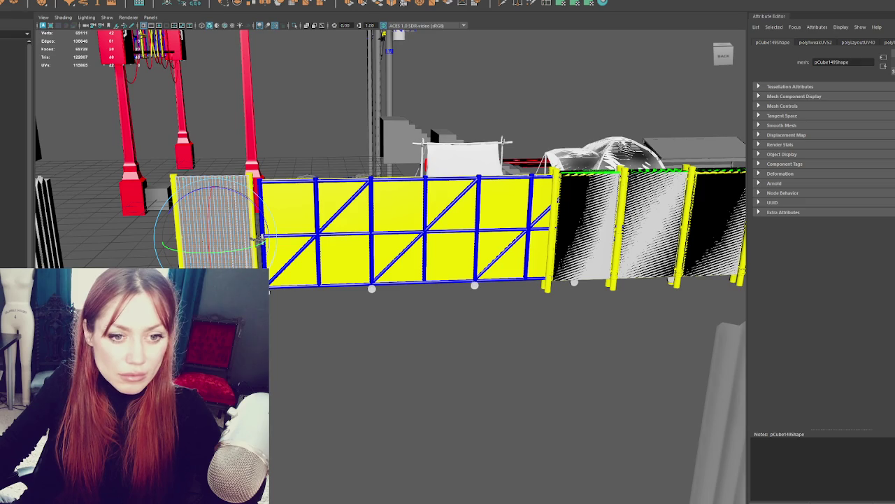
{"action": "key", "text": "w"}
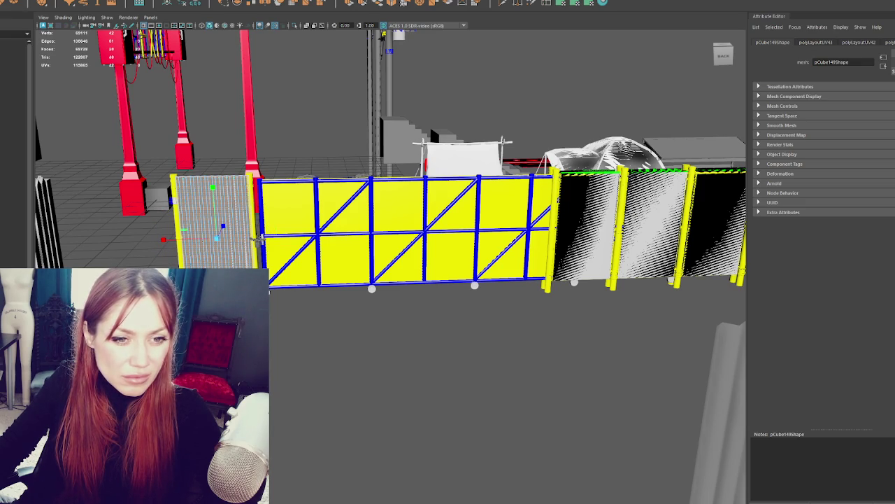
{"action": "right_click_drag", "start_coordinate": [322, 179], "coordinate": [308, 231]}
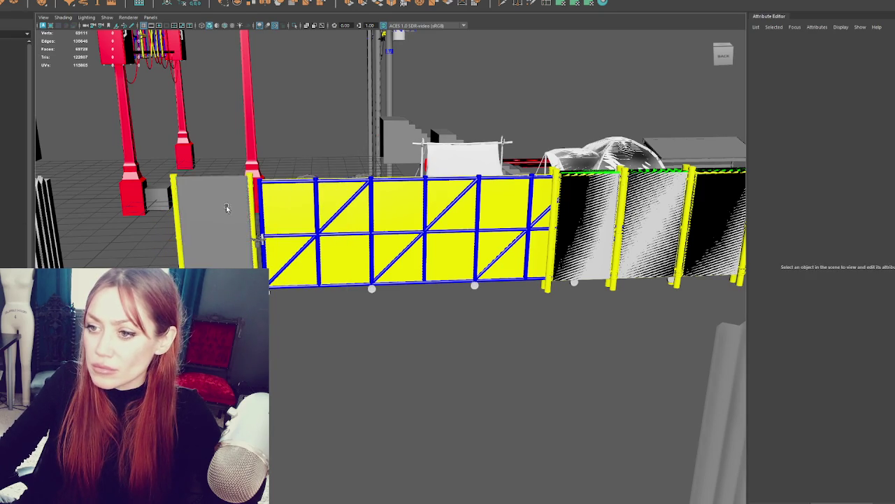
{"action": "mouse_move", "coordinate": [189, 239]}
{"action": "left_mouse_down"}
{"action": "mouse_move", "coordinate": [337, 238]}
{"action": "mouse_move", "coordinate": [352, 254]}
{"action": "left_mouse_up"}
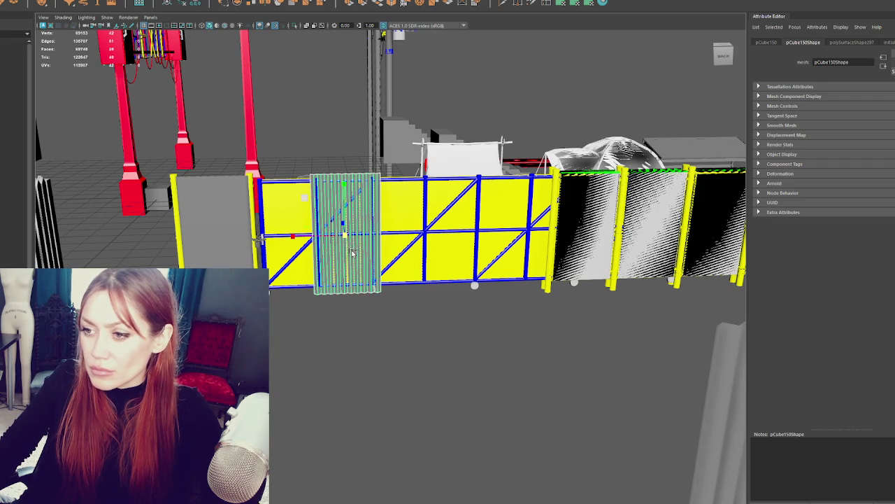
Narrow the panel copy by trimming its left-side faces, then slide it slightly left.
{"action": "key", "text": "f"}
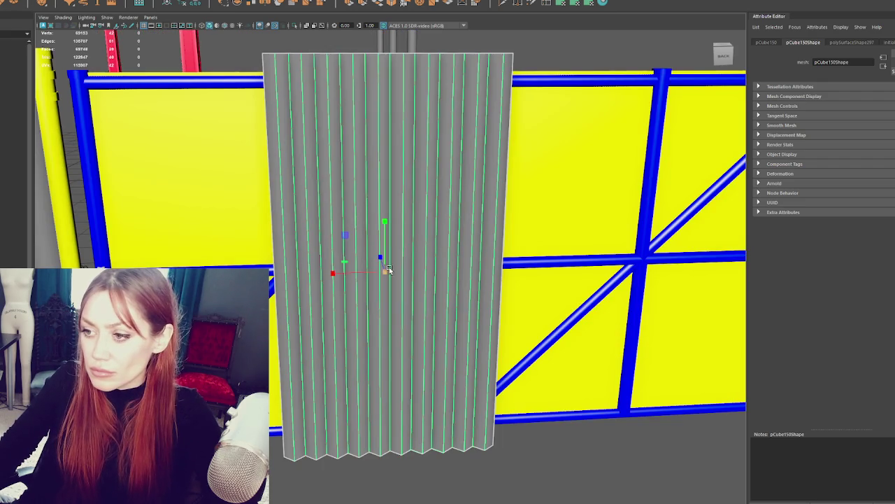
{"action": "left_click_drag", "start_coordinate": [381, 451], "coordinate": [271, 72]}
{"action": "key", "text": "ctrl+z"}
{"action": "key", "text": "ctrl+z"}
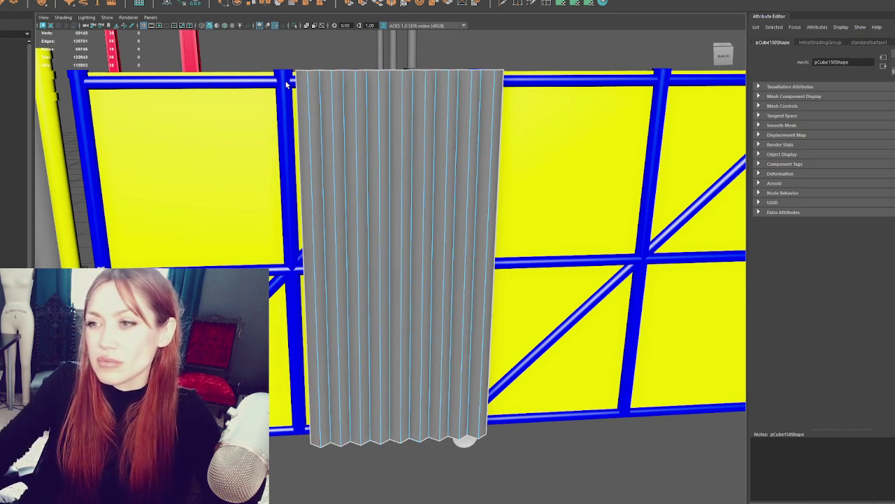
{"action": "key", "text": "F8"}
{"action": "key", "text": "w"}
{"action": "left_click_drag", "start_coordinate": [352, 272], "coordinate": [336, 276]}
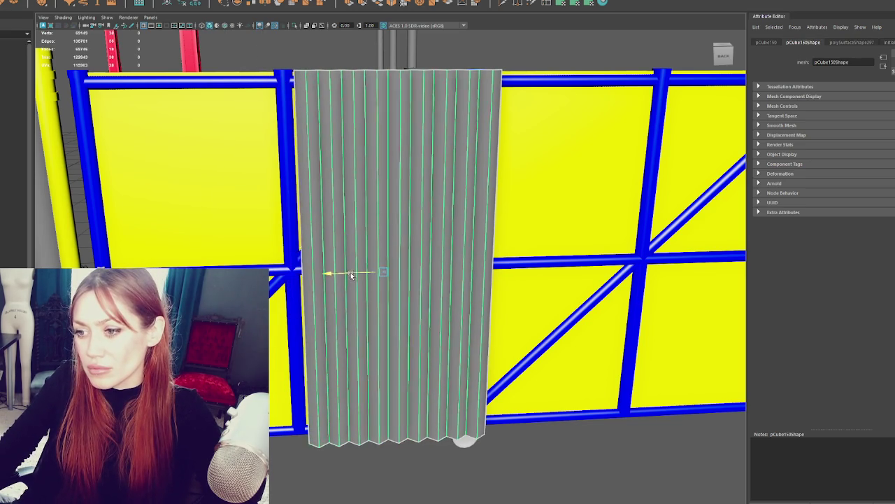
Undo a trial 45° tilt back to the original position and add a horizontal edge loop.
{"action": "key", "text": "e"}
{"action": "left_click_drag", "start_coordinate": [350, 230], "coordinate": [478, 231]}
{"action": "key", "text": "ctrl+z"}
{"action": "key", "text": "w"}
{"action": "key", "text": "ctrl+z"}
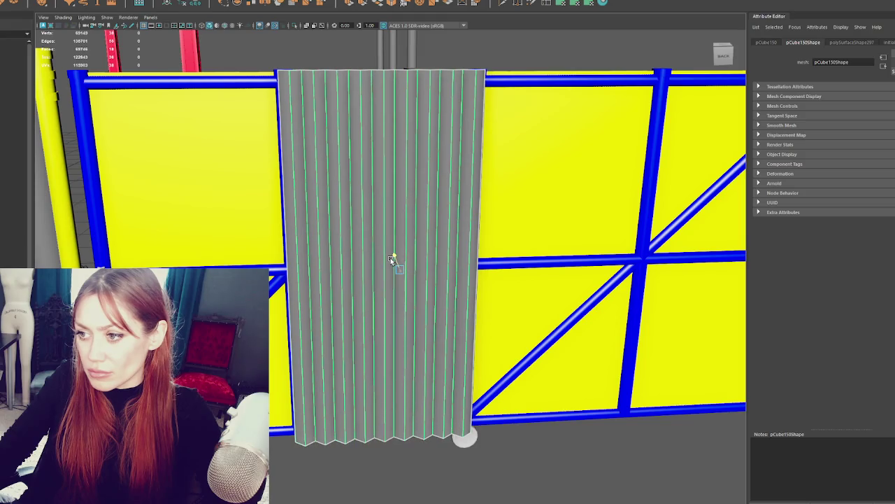
{"action": "left_click", "coordinate": [390, 260], "text": "ctrl"}
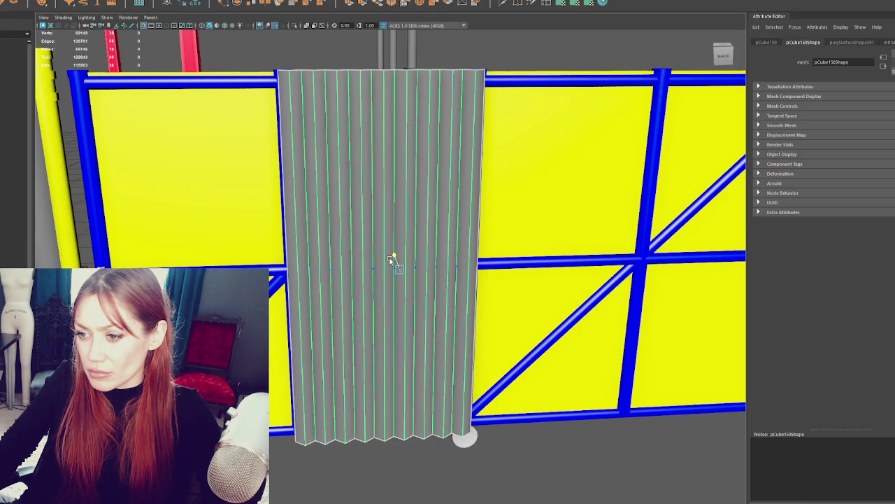
{"action": "key", "text": "w"}
Find the stray small cube near the fence row and delete it.
{"action": "scroll", "coordinate": [399, 256], "scroll_direction": "down", "scroll_amount": 5}
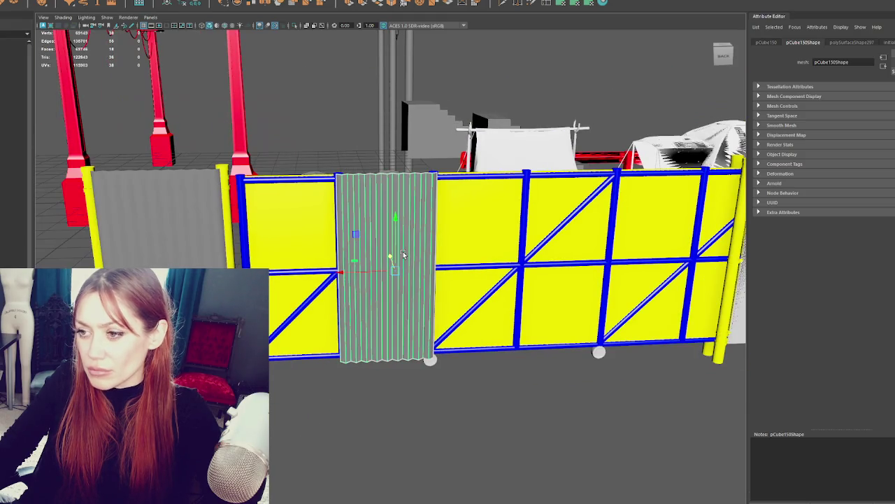
{"action": "left_click", "coordinate": [350, 152]}
{"action": "mouse_move", "coordinate": [443, 236]}
{"action": "left_mouse_down", "text": "alt"}
{"action": "mouse_move", "coordinate": [391, 236]}
{"action": "mouse_move", "coordinate": [460, 235]}
{"action": "mouse_move", "coordinate": [427, 223]}
{"action": "left_mouse_up", "text": "alt"}
{"action": "left_click", "coordinate": [324, 276]}
{"action": "left_click_drag", "start_coordinate": [324, 276], "coordinate": [324, 276], "text": "alt"}
{"action": "left_click_drag", "start_coordinate": [280, 405], "coordinate": [312, 404]}
{"action": "key", "text": "Delete"}
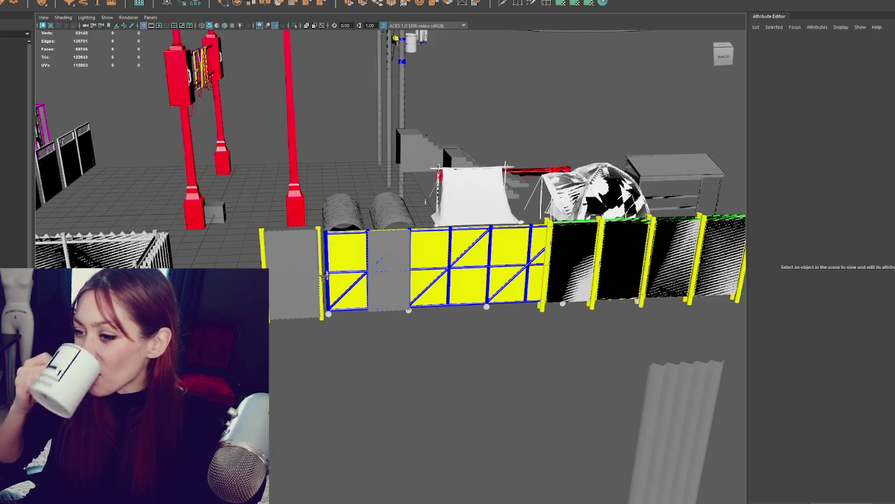
Pick out the middle grey panel on the yellow gate.
{"action": "scroll", "coordinate": [444, 317], "scroll_direction": "up", "scroll_amount": 5}
{"action": "scroll", "coordinate": [410, 312], "scroll_direction": "up", "scroll_amount": 3}
{"action": "scroll", "coordinate": [410, 312], "scroll_direction": "down", "scroll_amount": 3}
{"action": "scroll", "coordinate": [410, 312], "scroll_direction": "up", "scroll_amount": 3}
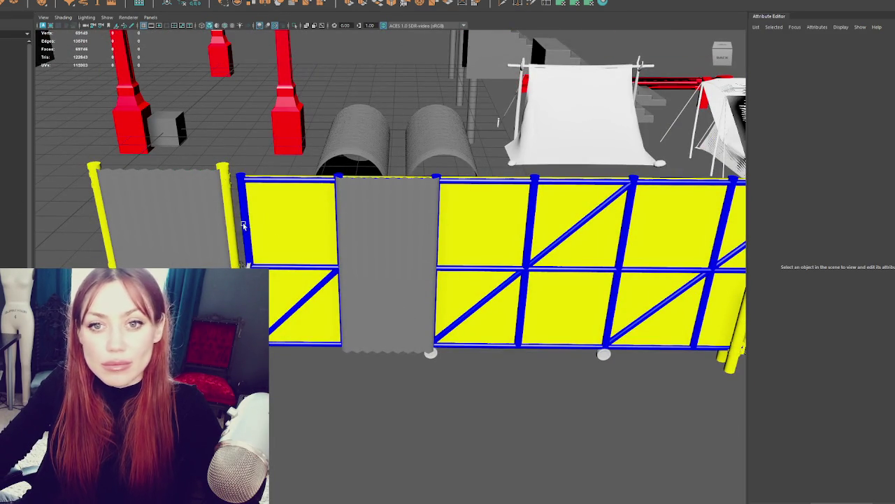
{"action": "left_click", "coordinate": [326, 240]}
{"action": "left_click", "coordinate": [151, 240]}
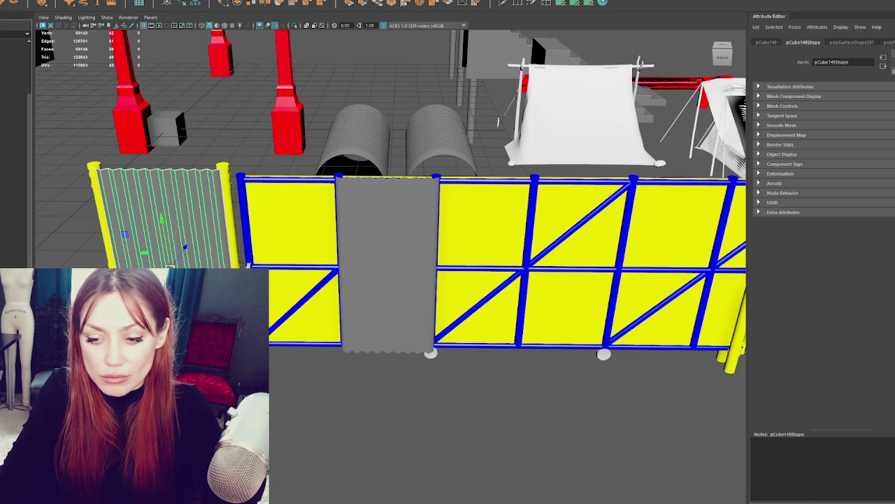
{"action": "left_click", "coordinate": [301, 328]}
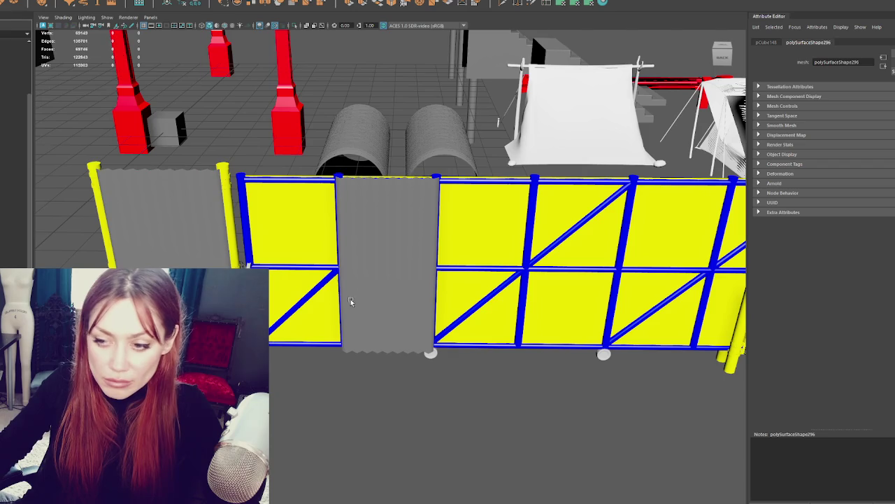
{"action": "left_click", "coordinate": [388, 308]}
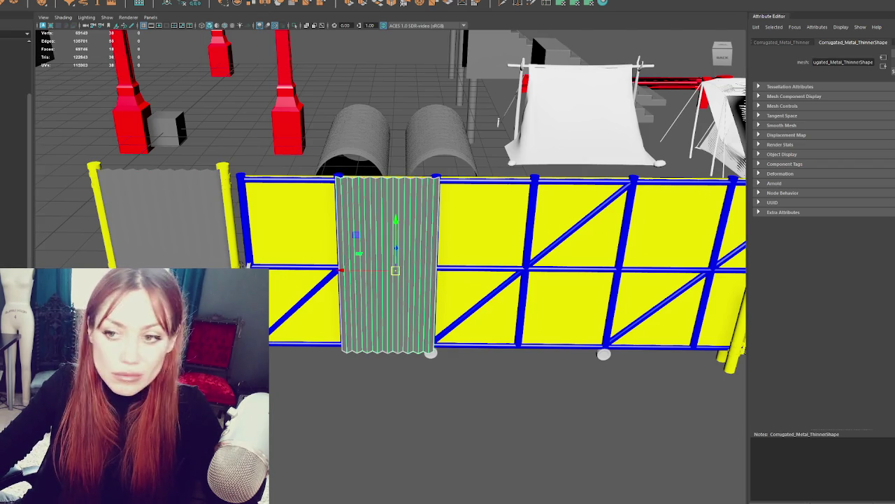
Leave the middle panel's corrugation undone so it stays flat grey, and select the Fences group.
{"action": "key", "text": "ctrl+z"}
{"action": "key", "text": "shift+z"}
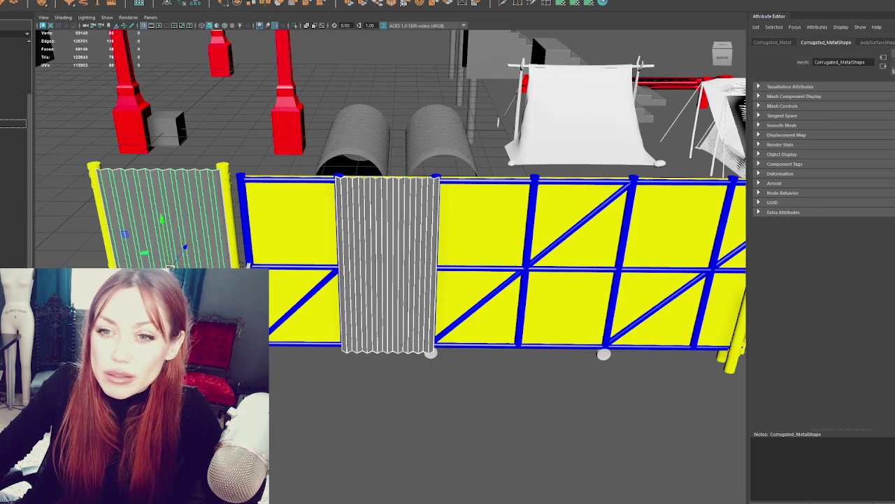
{"action": "key", "text": "ctrl+z"}
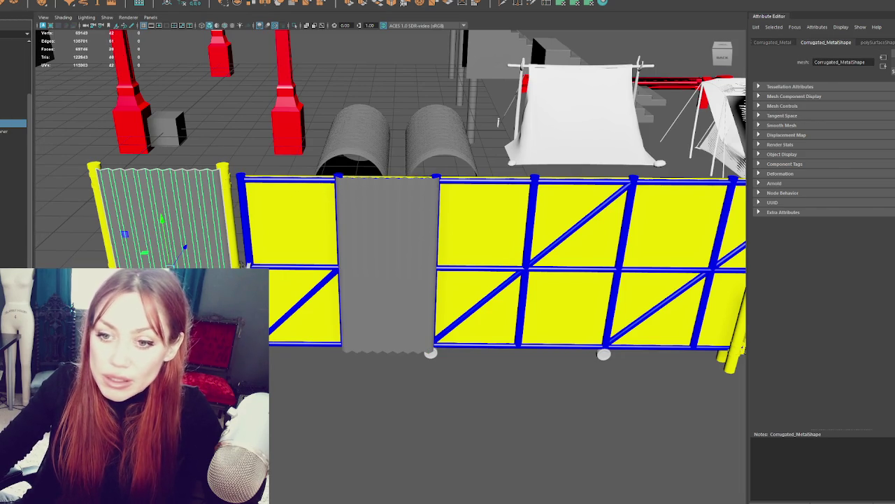
{"action": "left_click", "coordinate": [14, 74]}
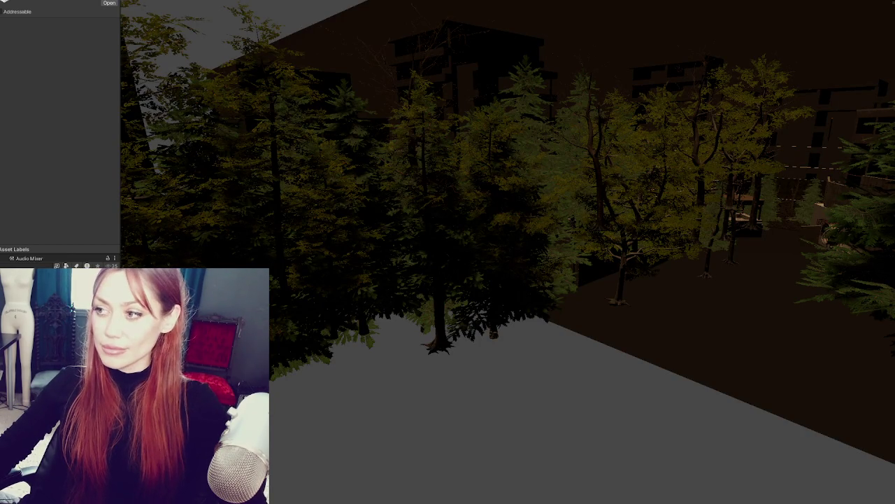
Open the night alley scene additively and select the gate door.
{"action": "right_click", "coordinate": [56, 149]}
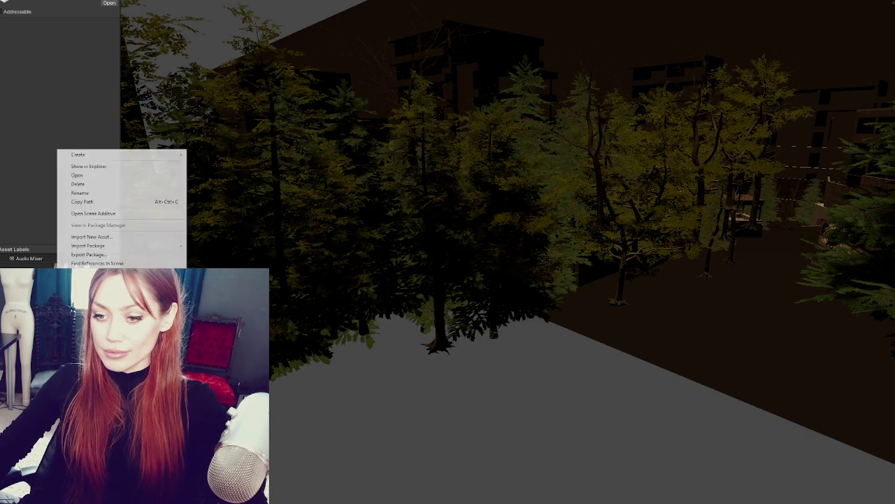
{"action": "left_click", "coordinate": [119, 213]}
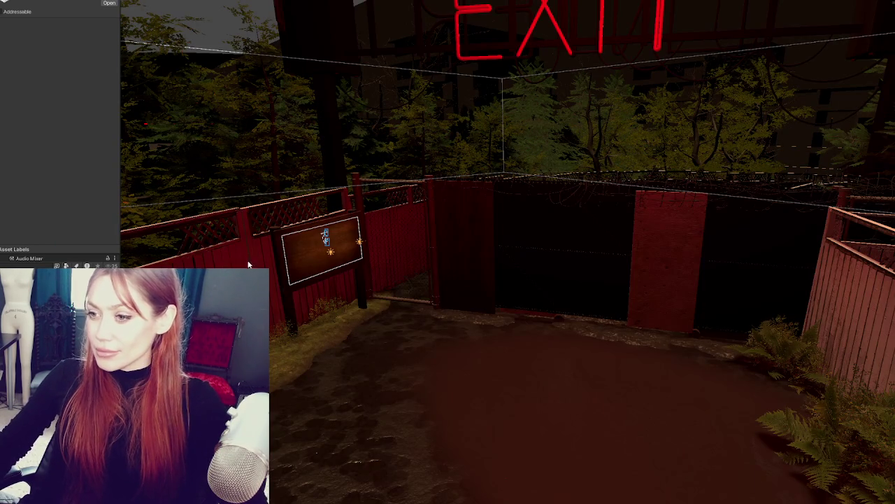
{"action": "left_click", "coordinate": [552, 287]}
Frame the gate door and orbit until it is seen from the front.
{"action": "key", "text": "f"}
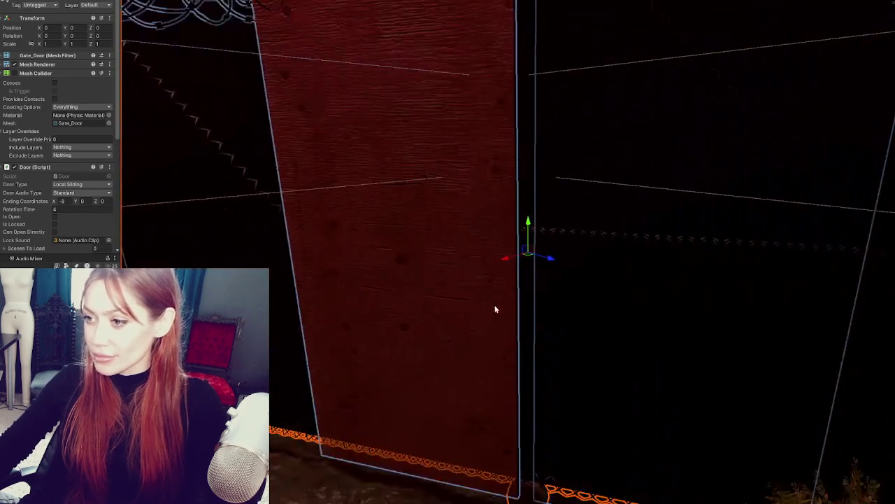
{"action": "scroll", "coordinate": [629, 287], "scroll_direction": "down", "scroll_amount": 3}
{"action": "left_click_drag", "start_coordinate": [644, 284], "coordinate": [314, 286], "text": "alt"}
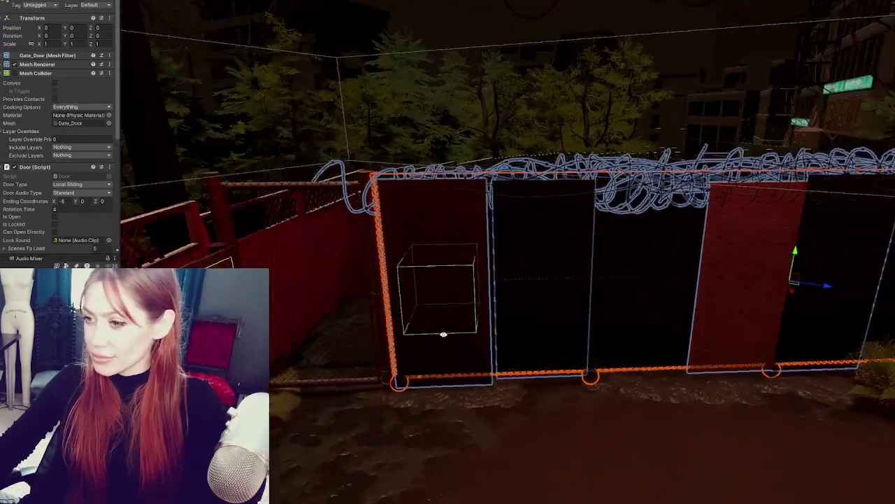
{"action": "left_click_drag", "start_coordinate": [230, 263], "coordinate": [465, 340], "text": "alt"}
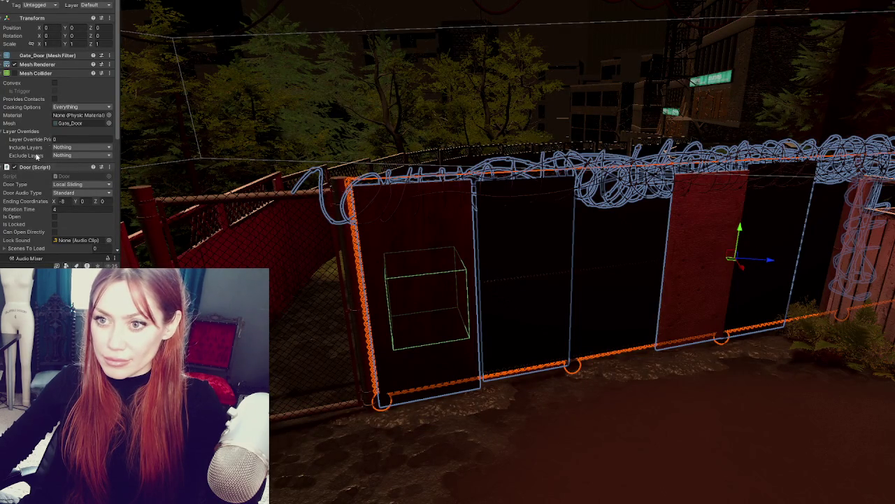
Expand the gate door's Mesh Renderer, then add and remove an extra material slot.
{"action": "left_click", "coordinate": [63, 64]}
{"action": "left_click", "coordinate": [92, 116]}
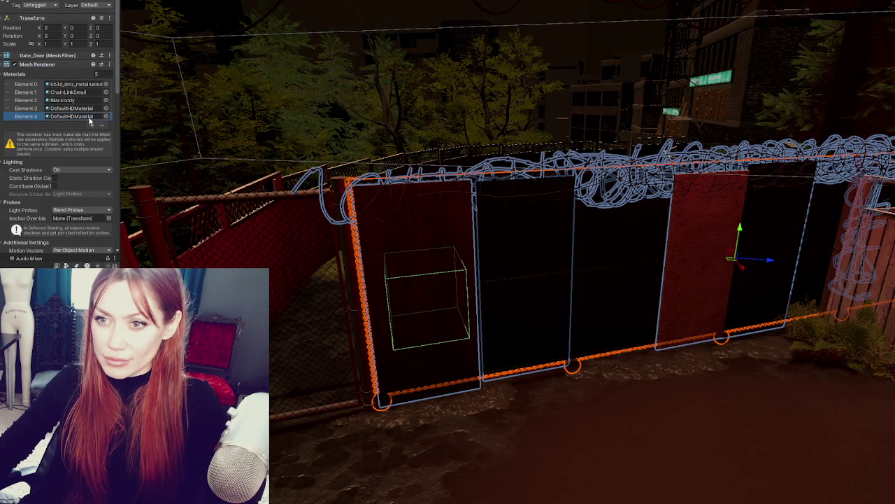
{"action": "left_click", "coordinate": [101, 124]}
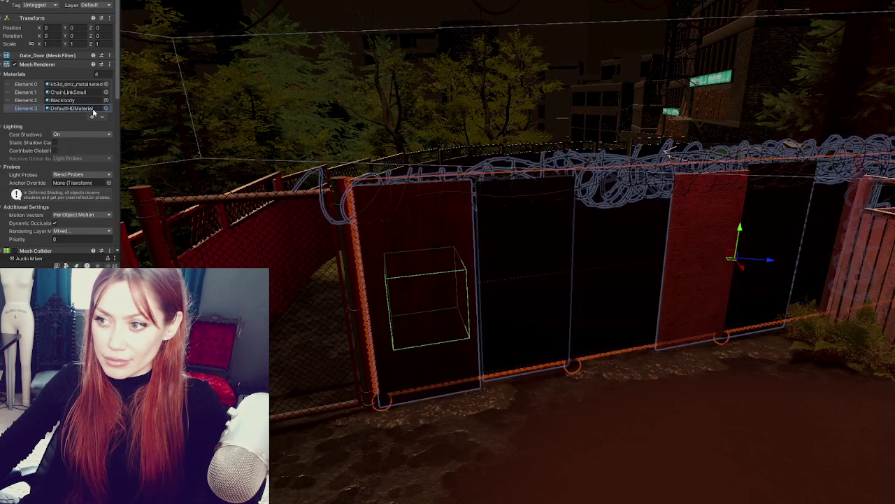
Highlight Elements 1 and 0 to see which gate parts use ChainLinkSmall and the first material.
{"action": "left_click", "coordinate": [96, 100]}
{"action": "left_click", "coordinate": [97, 92]}
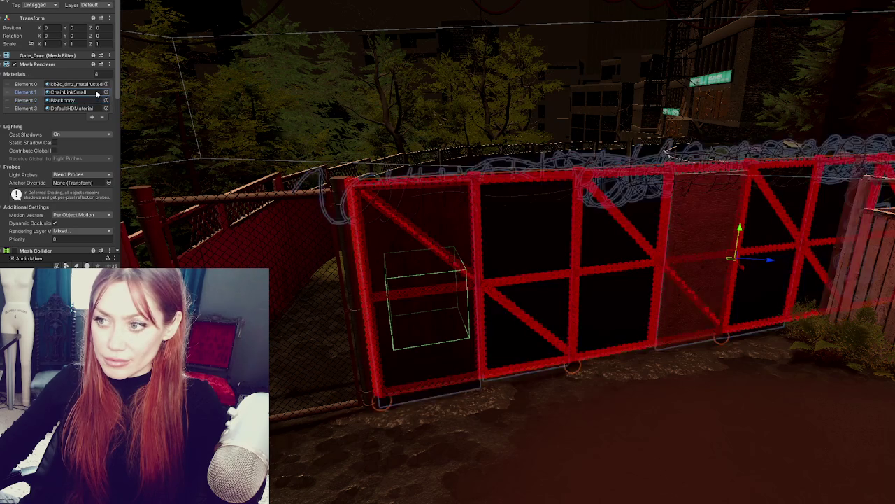
{"action": "left_click", "coordinate": [96, 85]}
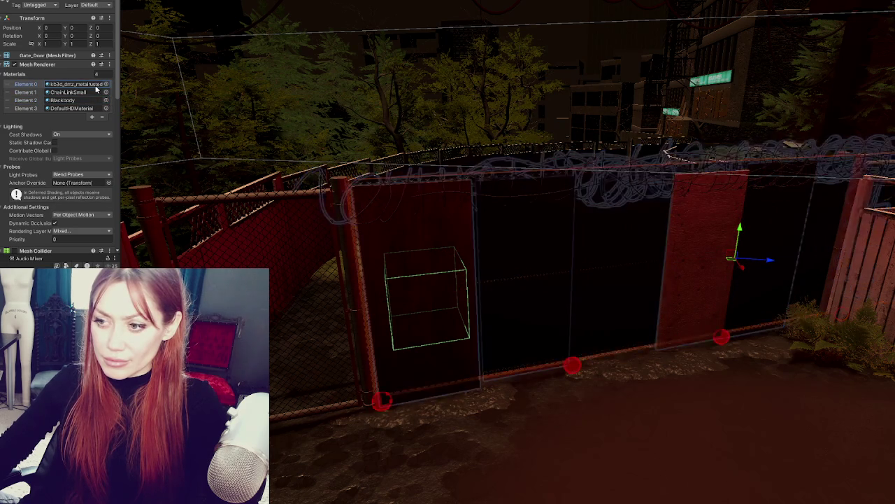
{"action": "mouse_move", "coordinate": [366, 201]}
{"action": "left_mouse_down", "text": "alt"}
{"action": "mouse_move", "coordinate": [687, 219]}
{"action": "mouse_move", "coordinate": [353, 236]}
{"action": "left_mouse_up", "text": "alt"}
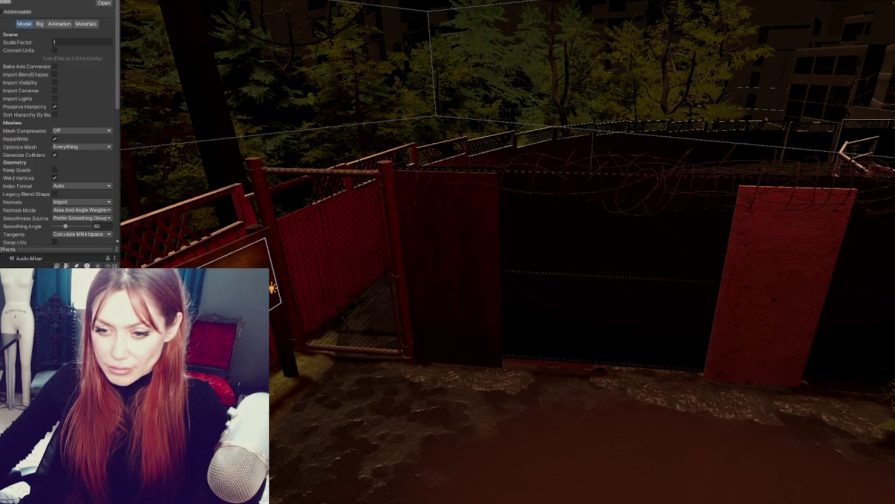
Locate and select the stray fence piece in the alley scene.
{"action": "key", "text": "Down"}
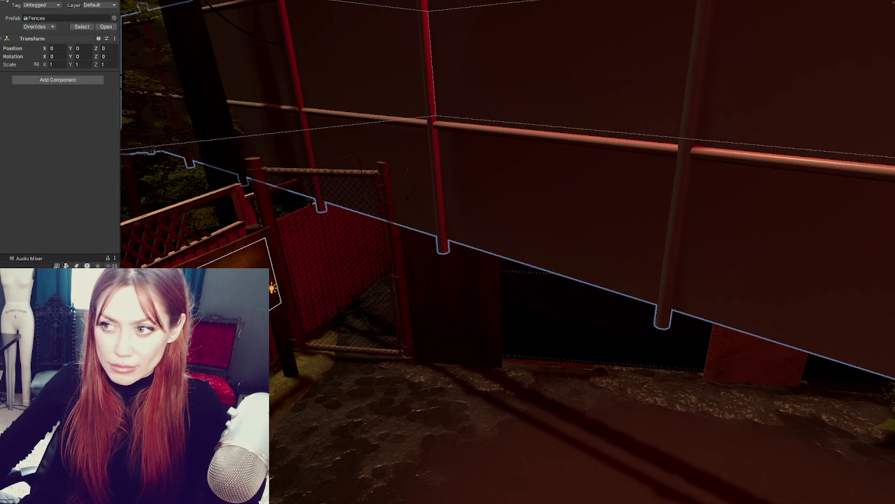
{"action": "left_click", "coordinate": [564, 198]}
{"action": "key", "text": "f"}
{"action": "mouse_move", "coordinate": [127, 219]}
{"action": "left_mouse_down", "text": "alt"}
{"action": "mouse_move", "coordinate": [519, 259]}
{"action": "mouse_move", "coordinate": [252, 392]}
{"action": "left_mouse_up", "text": "alt"}
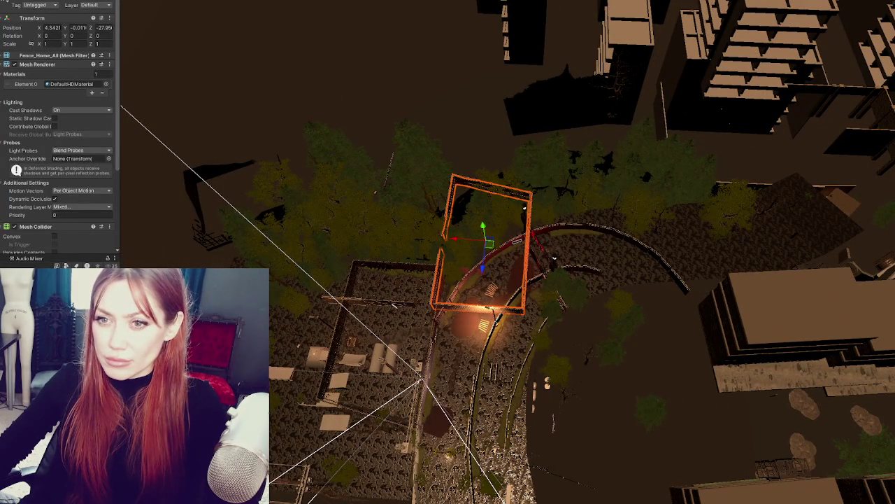
{"action": "left_click", "coordinate": [393, 306]}
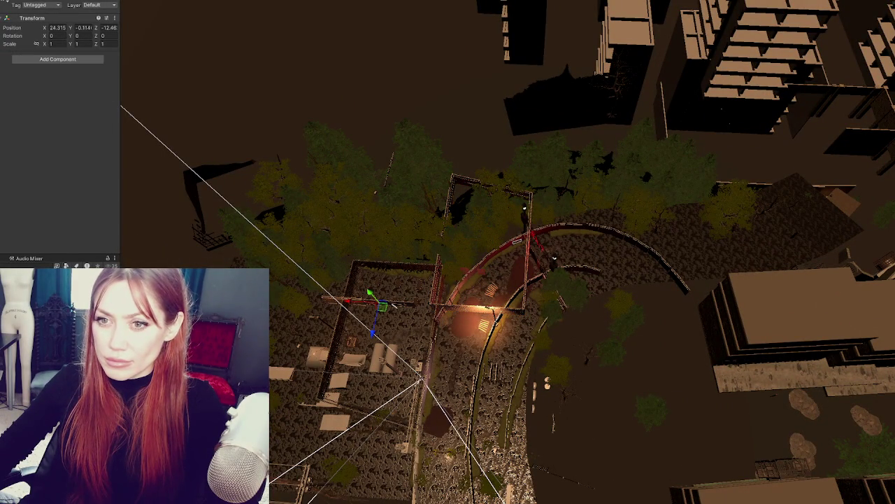
{"action": "left_click", "coordinate": [394, 306]}
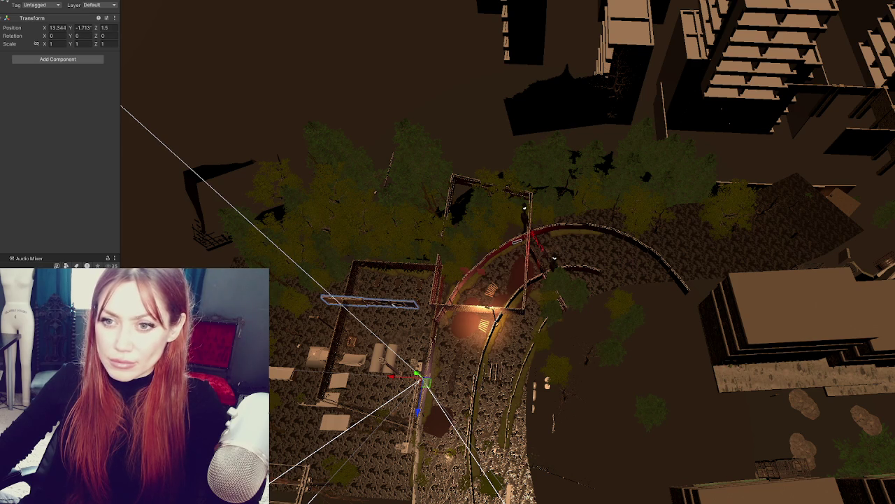
{"action": "left_click", "coordinate": [394, 306]}
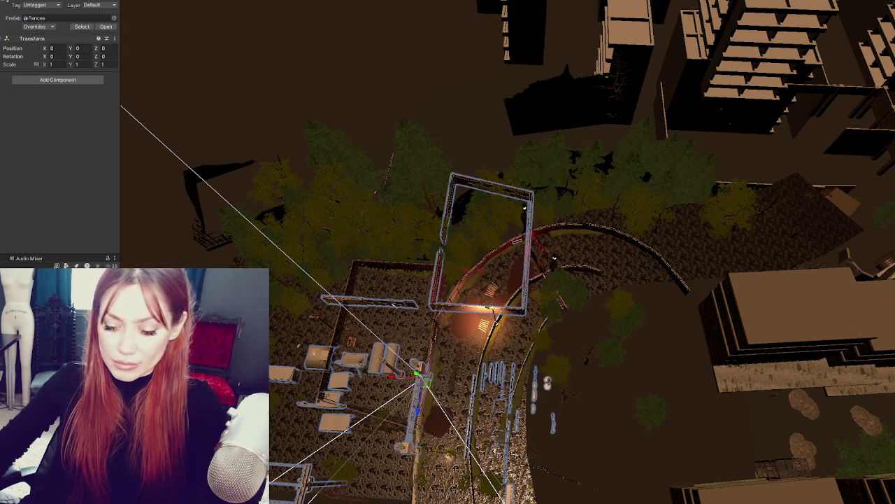
{"action": "left_click", "coordinate": [394, 306]}
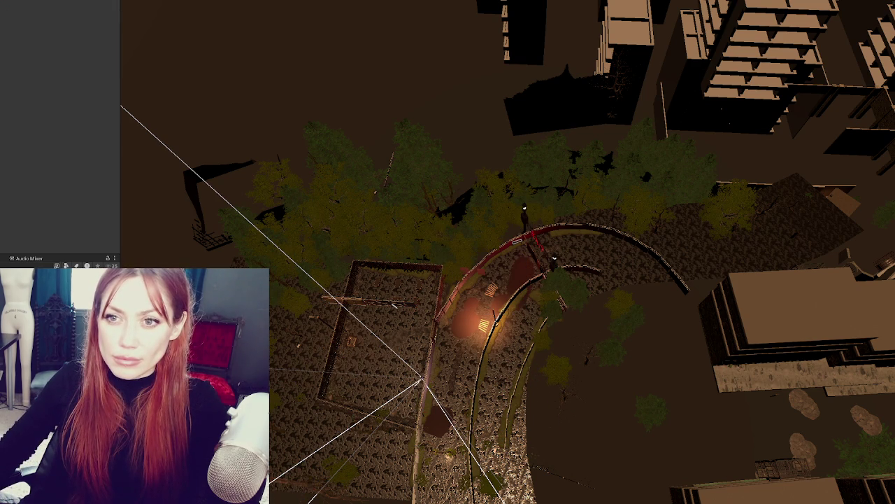
{"action": "left_click", "coordinate": [420, 381]}
Set the fence piece's Position X, Y and Z to 0.
{"action": "left_click", "coordinate": [82, 36]}
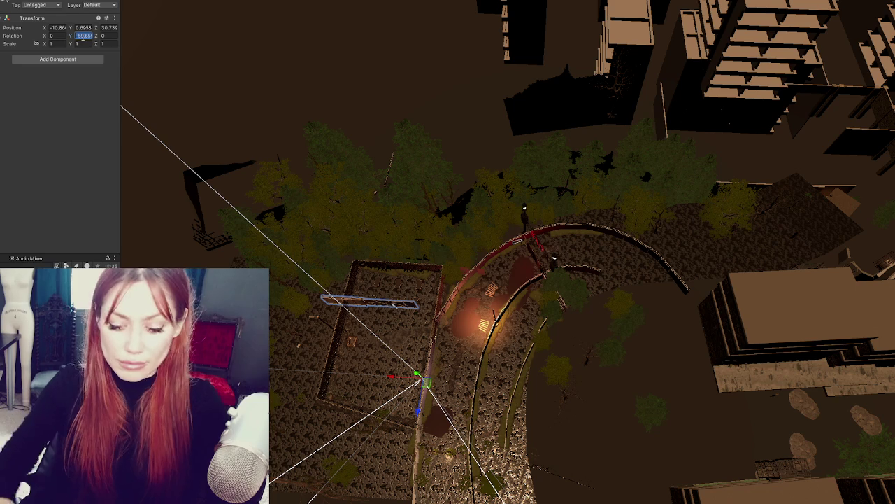
{"action": "key", "text": "shift+Tab"}
{"action": "key", "text": "shift+Tab"}
{"action": "type", "text": "0"}
{"action": "key", "text": "Return"}
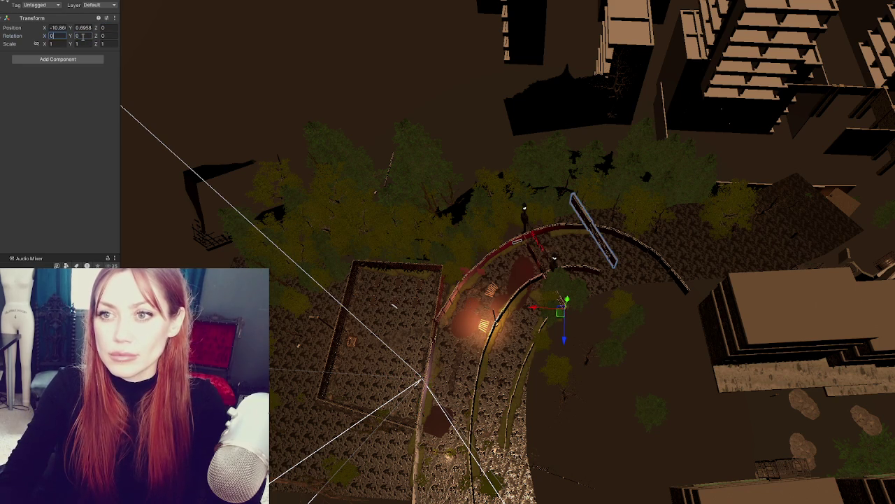
{"action": "key", "text": "shift+Tab"}
{"action": "key", "text": "shift+Tab"}
{"action": "key", "text": "shift+Tab"}
{"action": "type", "text": "0"}
{"action": "key", "text": "Tab"}
{"action": "type", "text": "0"}
{"action": "key", "text": "Tab"}
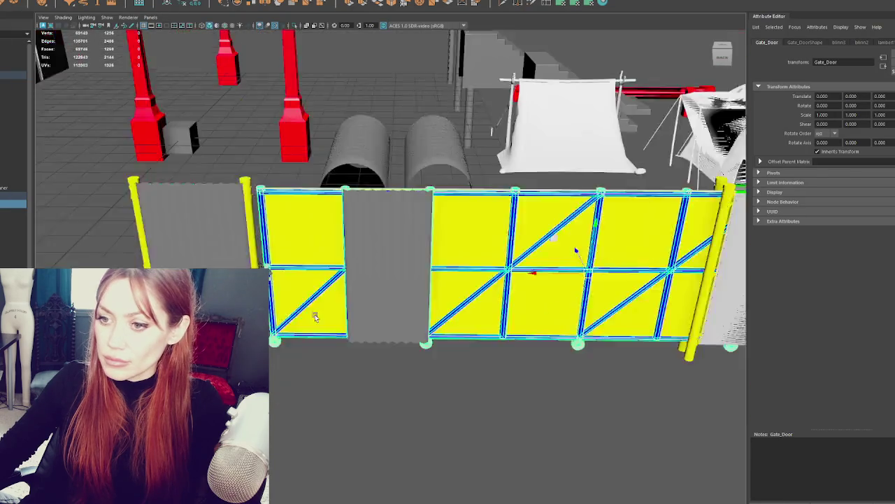
In Maya, zoom out and pick-walk up from the gate door to the Fences group.
{"action": "scroll", "coordinate": [315, 317], "scroll_direction": "down", "scroll_amount": 5}
{"action": "left_click_drag", "start_coordinate": [425, 319], "coordinate": [420, 294], "text": "alt"}
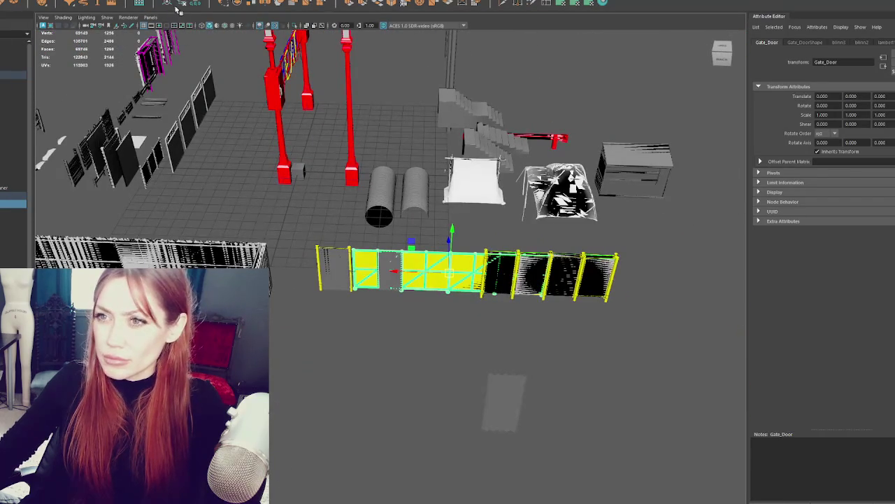
{"action": "key", "text": "Up"}
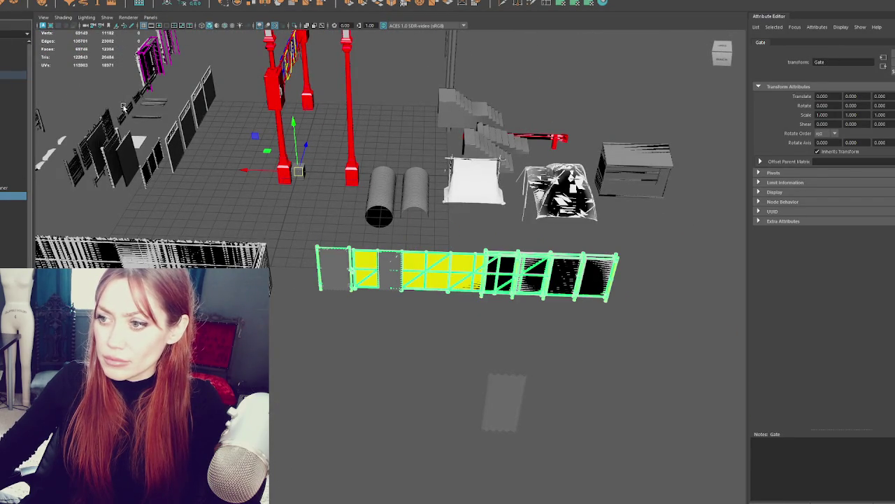
{"action": "key", "text": "Up"}
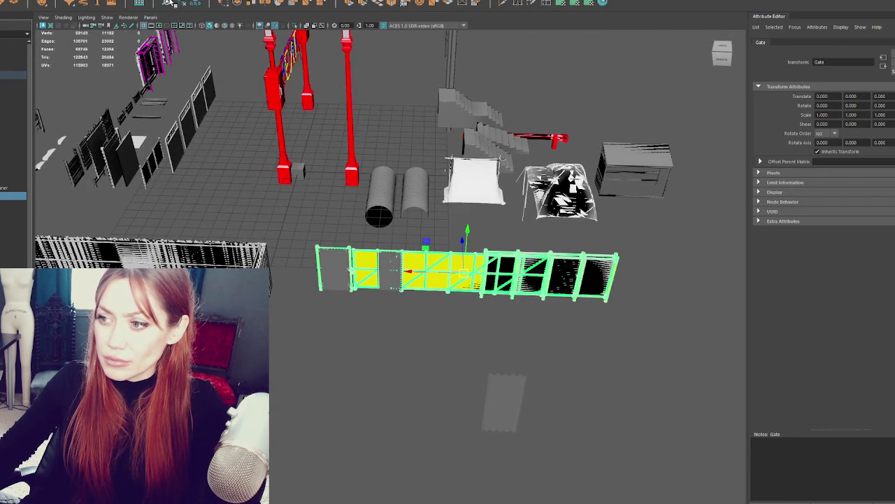
{"action": "key", "text": "Up"}
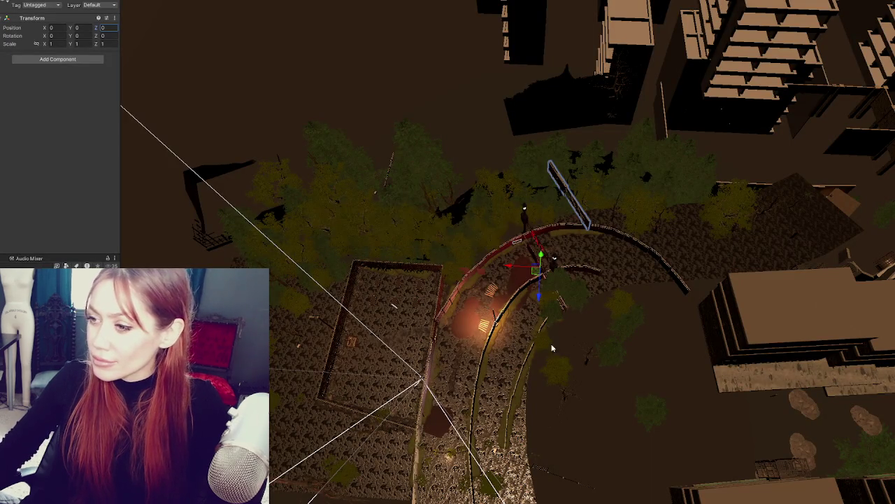
Paste a gate piece at the scene centre, undoing and redoing the paste.
{"action": "scroll", "coordinate": [601, 305], "scroll_direction": "up", "scroll_amount": 3}
{"action": "scroll", "coordinate": [601, 305], "scroll_direction": "up", "scroll_amount": 3}
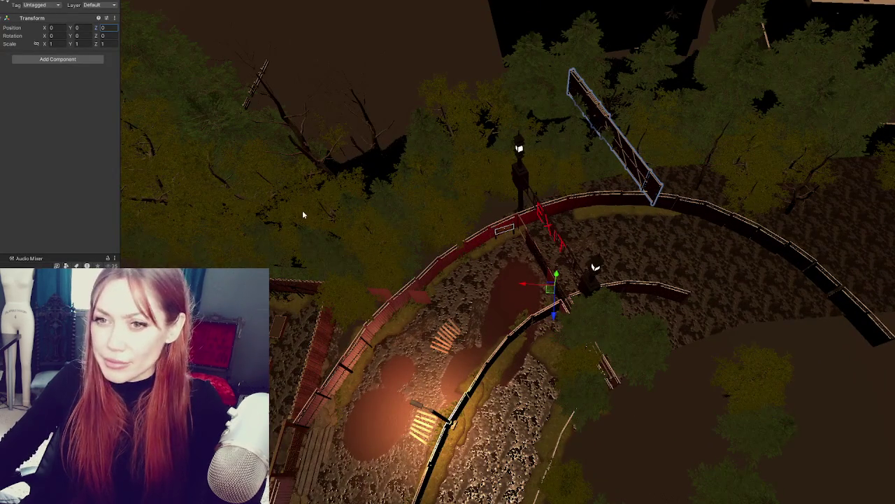
{"action": "key", "text": "ctrl+v"}
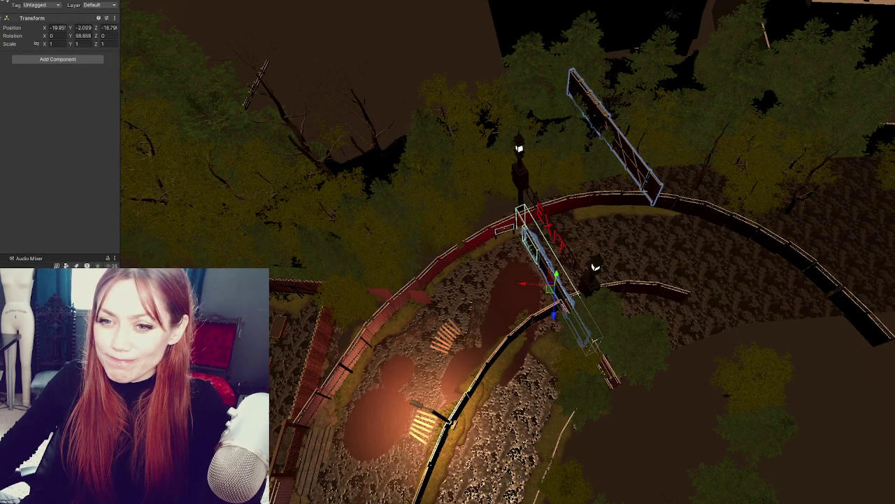
{"action": "key", "text": "ctrl+z"}
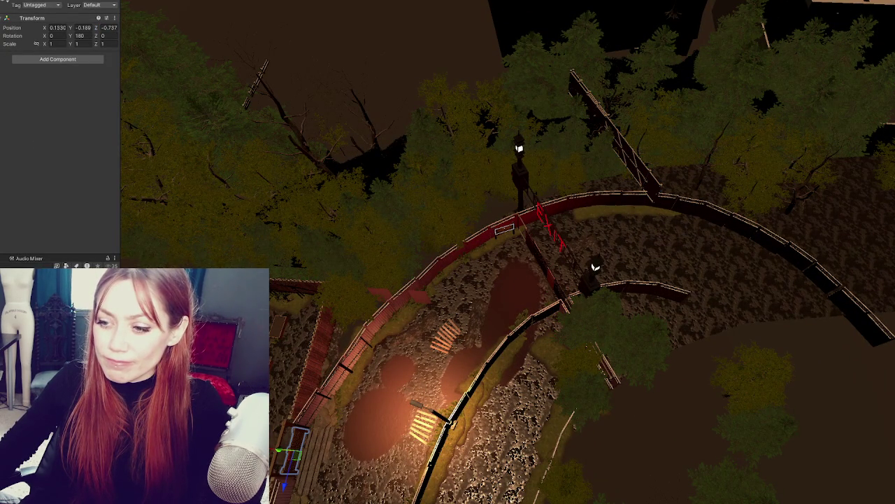
{"action": "key", "text": "ctrl+y"}
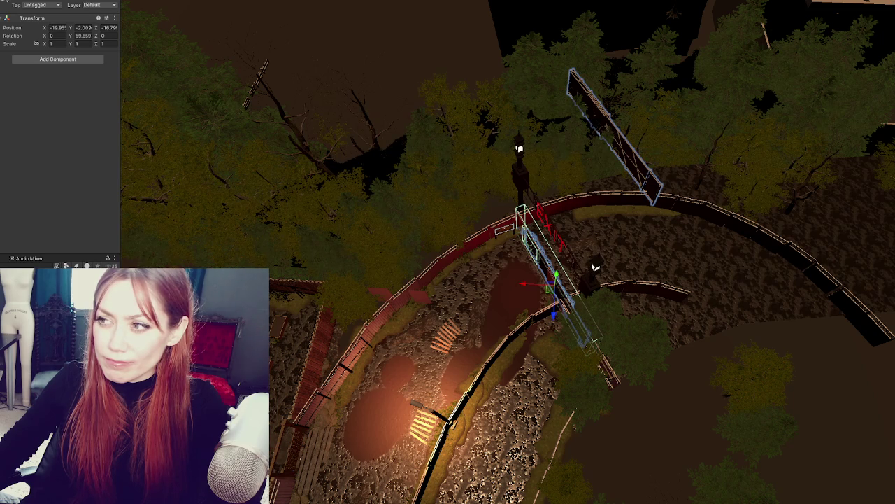
Check the Gate_Door and upper fence piece, then pick out the Fences prefab around the yard.
{"action": "left_click", "coordinate": [563, 297]}
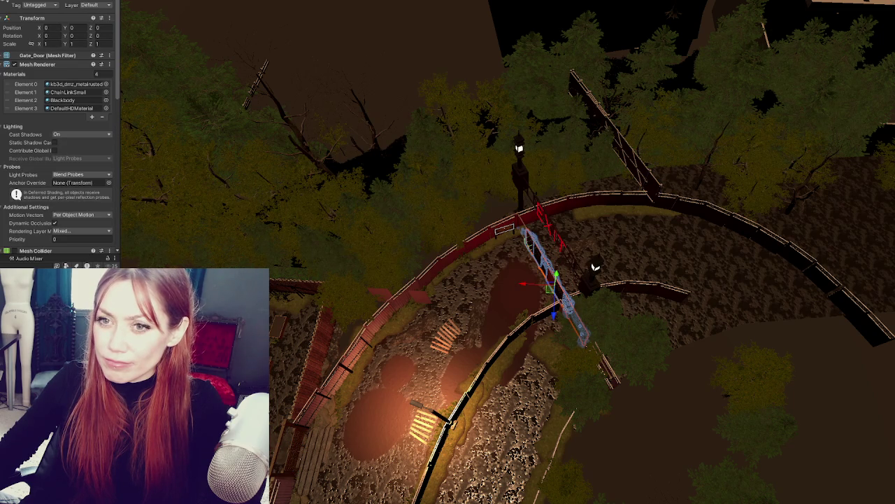
{"action": "left_click", "coordinate": [612, 129]}
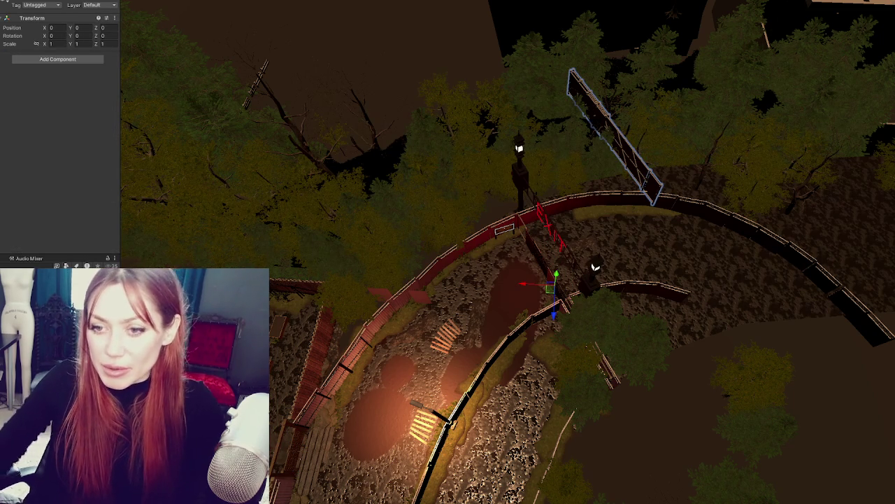
{"action": "key", "text": "ctrl+shift+d"}
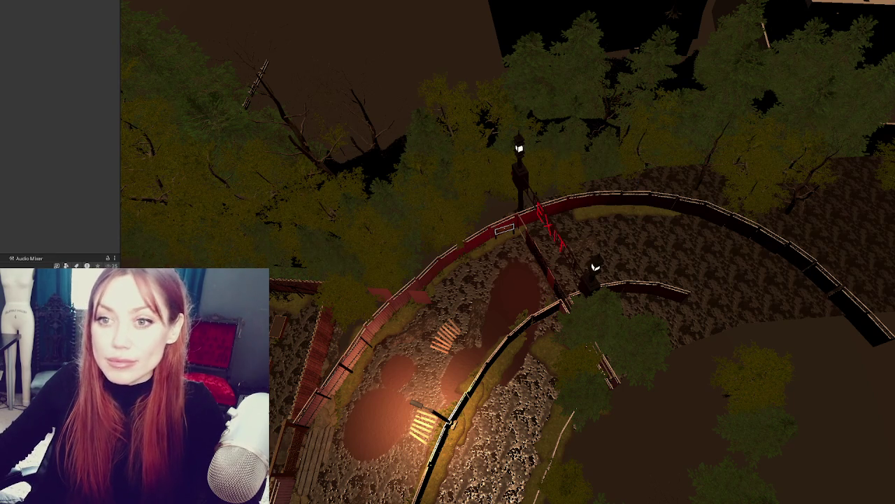
{"action": "key", "text": "ctrl+z"}
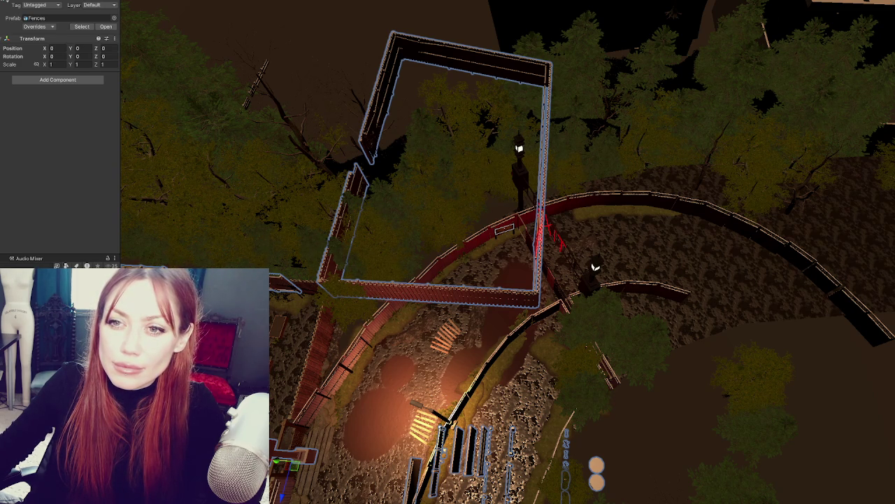
Frame the right and top fence segments and fly the view down along the fence.
{"action": "key", "text": "f"}
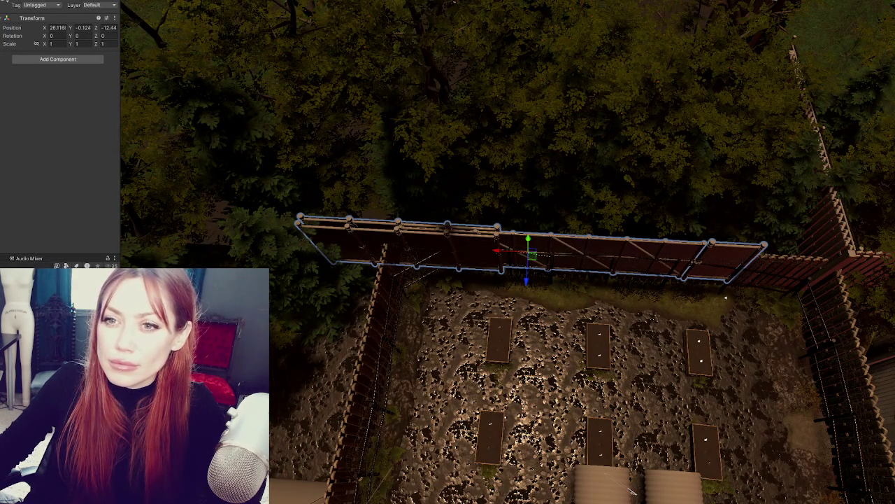
{"action": "left_click", "coordinate": [819, 154]}
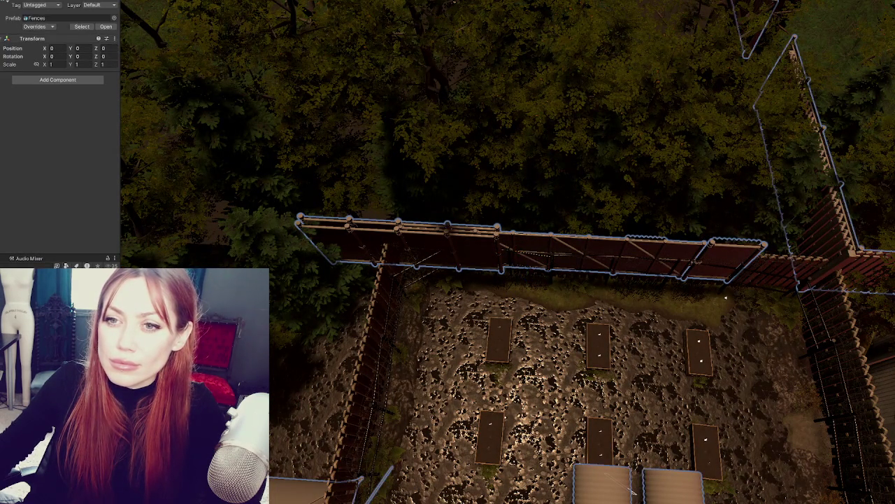
{"action": "key", "text": "Delete"}
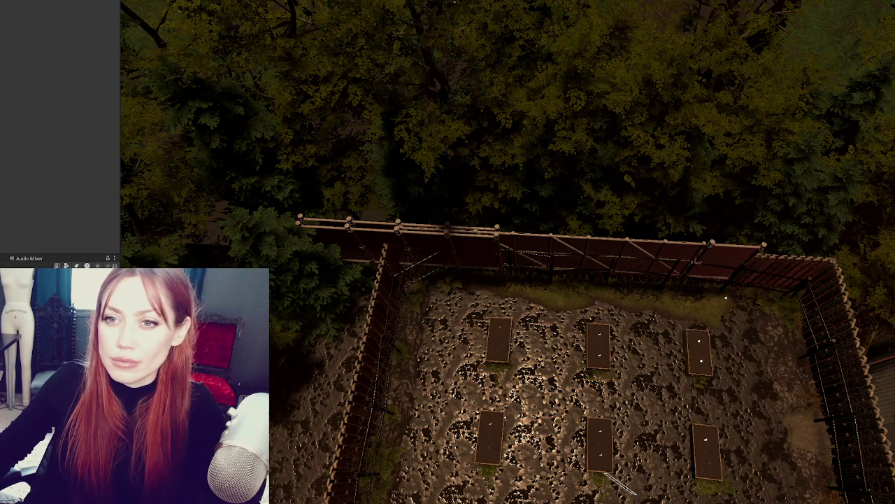
{"action": "left_click", "coordinate": [549, 280]}
{"action": "key", "text": "f"}
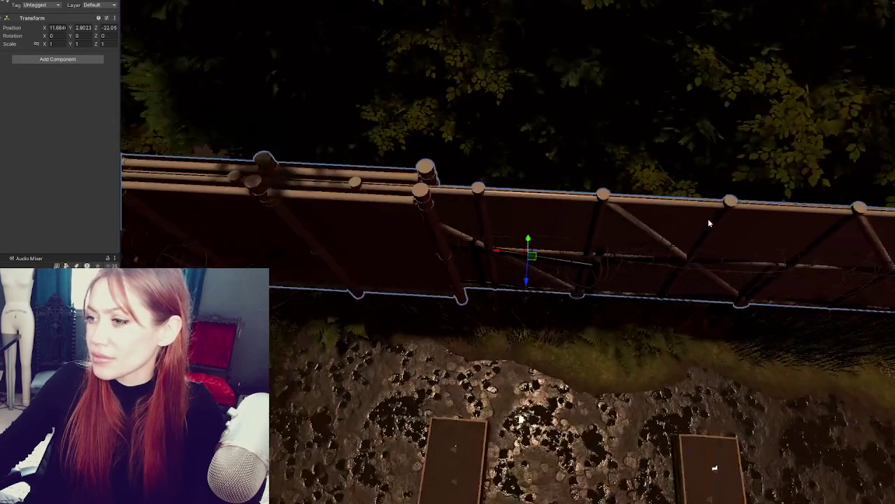
{"action": "mouse_move", "coordinate": [708, 219]}
{"action": "right_mouse_down"}
{"action": "mouse_move", "coordinate": [807, 211]}
{"action": "mouse_move", "coordinate": [29, 181]}
{"action": "right_mouse_up"}
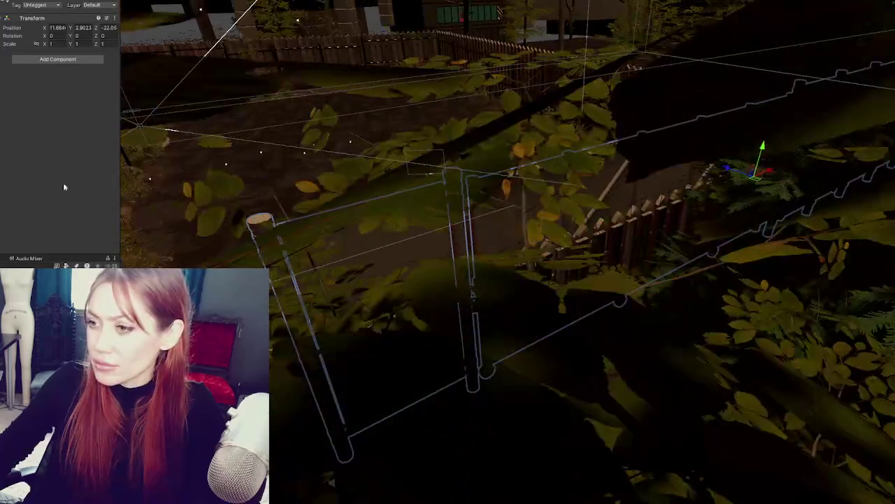
Isolate the fence object with Shift+H and orbit around it.
{"action": "left_click", "coordinate": [819, 173]}
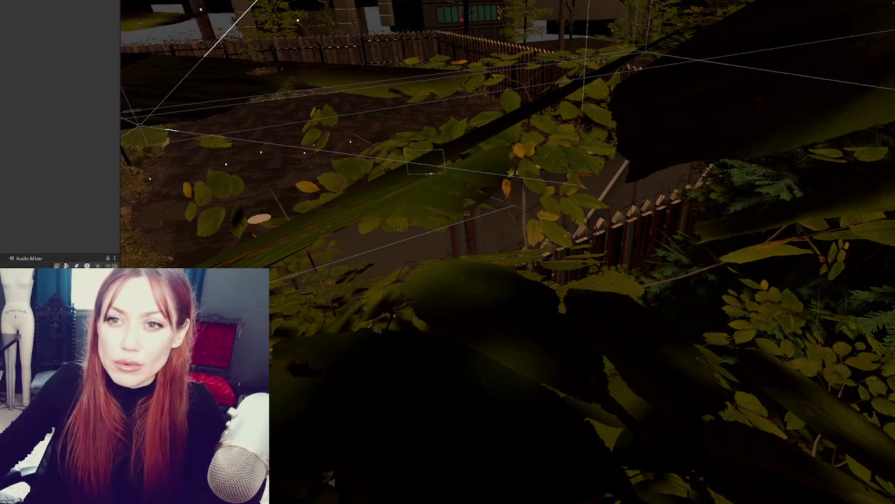
{"action": "left_click", "coordinate": [345, 164]}
{"action": "left_click", "coordinate": [346, 164]}
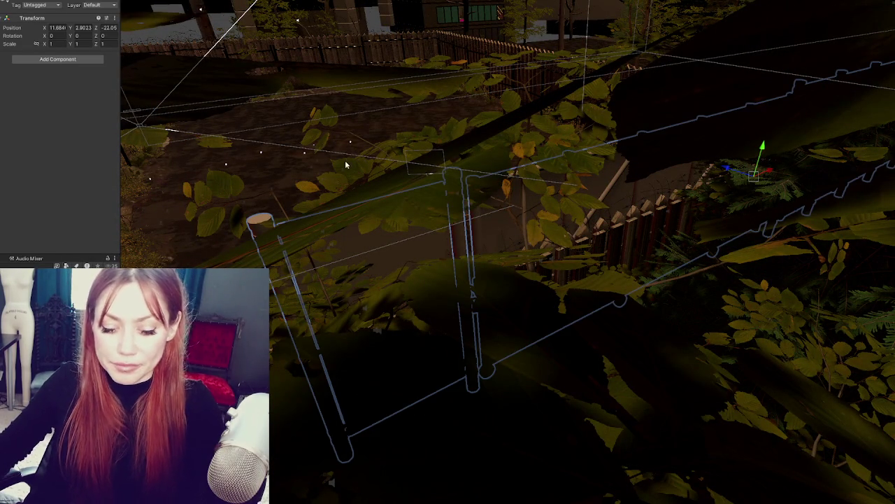
{"action": "key", "text": "shift+h"}
{"action": "mouse_move", "coordinate": [584, 202]}
{"action": "left_mouse_down", "text": "alt"}
{"action": "mouse_move", "coordinate": [674, 166]}
{"action": "mouse_move", "coordinate": [665, 110]}
{"action": "mouse_move", "coordinate": [686, 121]}
{"action": "mouse_move", "coordinate": [679, 136]}
{"action": "mouse_move", "coordinate": [715, 142]}
{"action": "left_mouse_up", "text": "alt"}
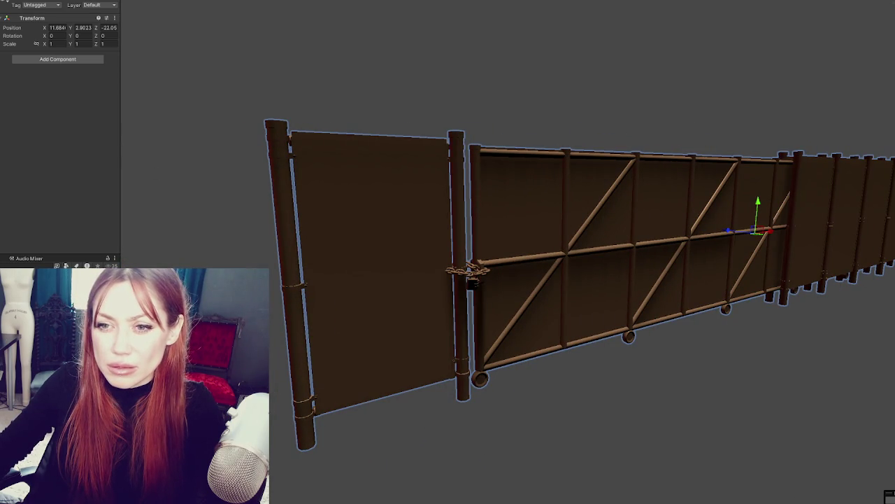
Set the fence's Position to 0, 0, 0 and its Rotation Y to 0.
{"action": "left_click", "coordinate": [56, 27]}
{"action": "type", "text": "0"}
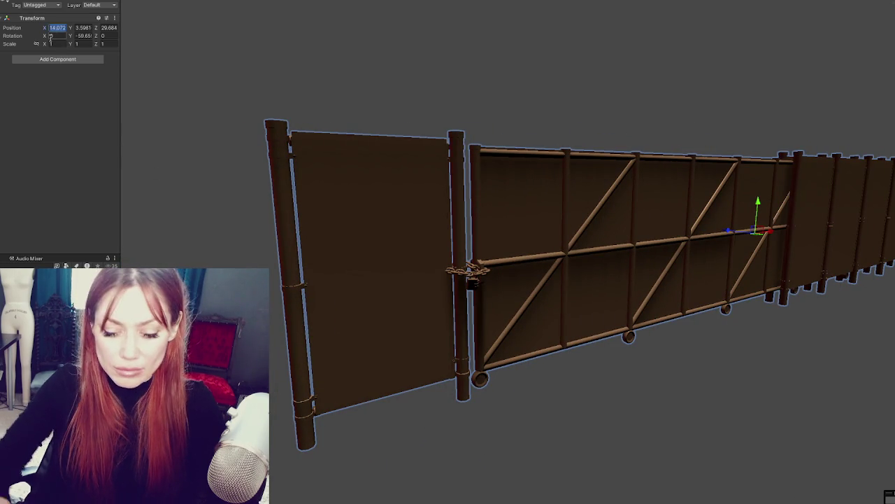
{"action": "key", "text": "Tab"}
{"action": "type", "text": "0"}
{"action": "key", "text": "Tab"}
{"action": "type", "text": "0"}
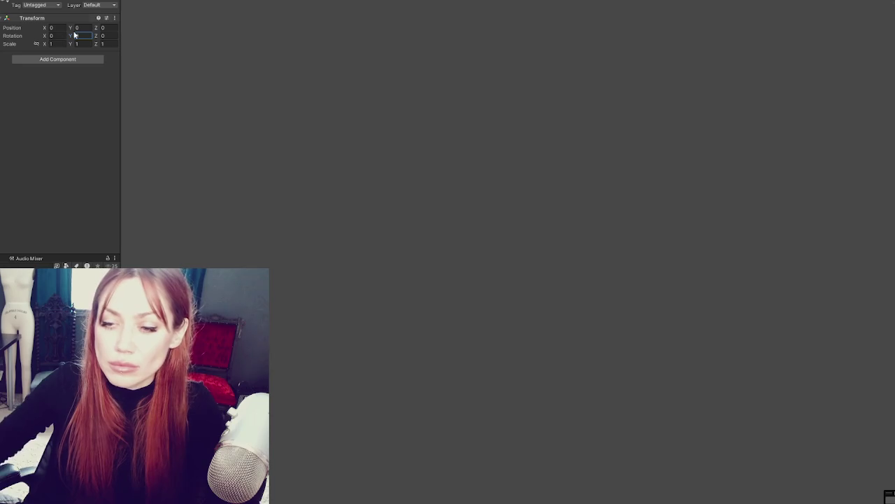
{"action": "type", "text": "f"}
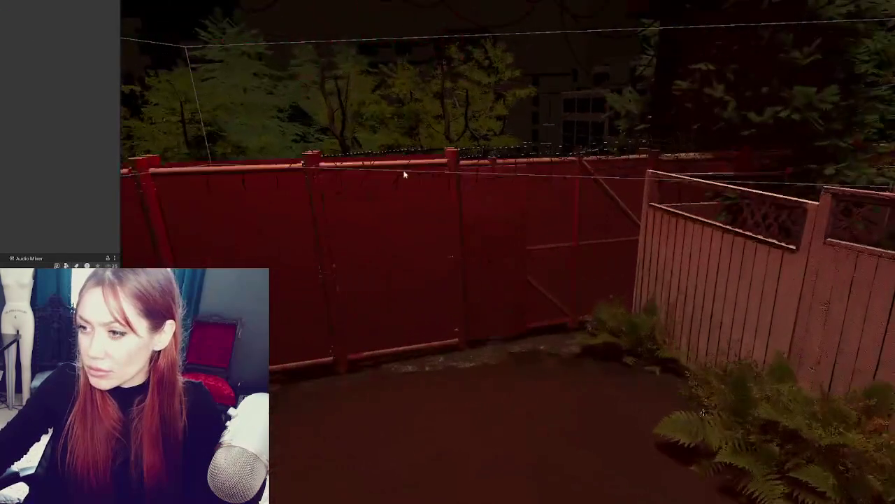
Back in the alley, pick out the whole new fence among the panels, trigger box and Gate_Door.
{"action": "left_click", "coordinate": [400, 161]}
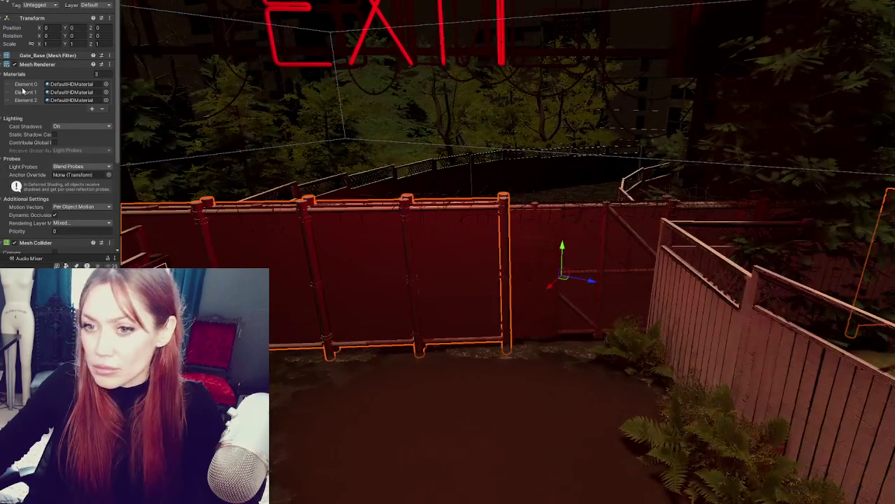
{"action": "key", "text": "h"}
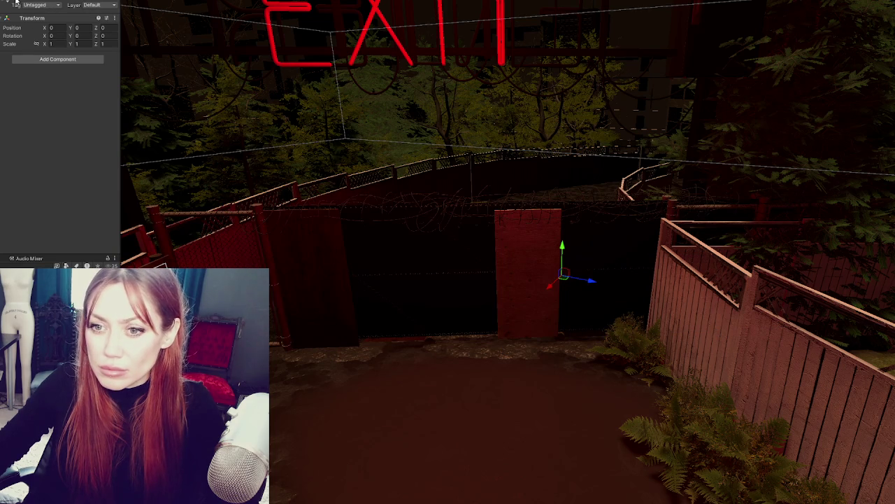
{"action": "key", "text": "h"}
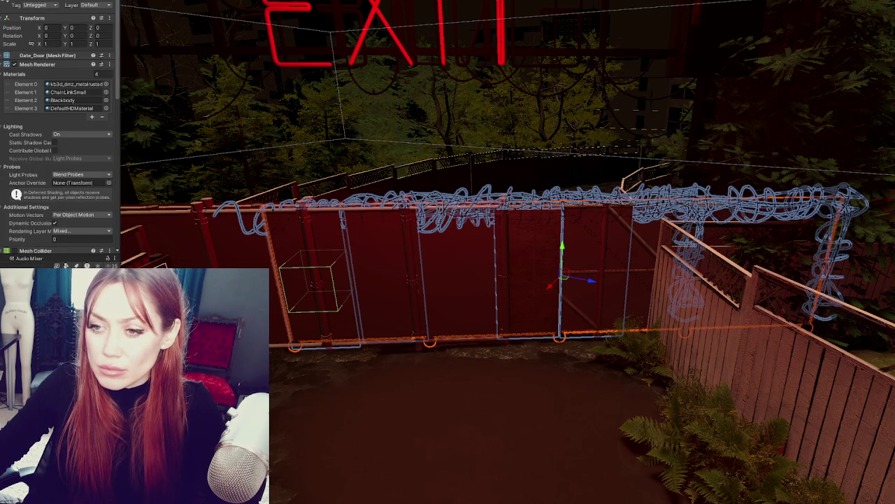
{"action": "key", "text": "Escape"}
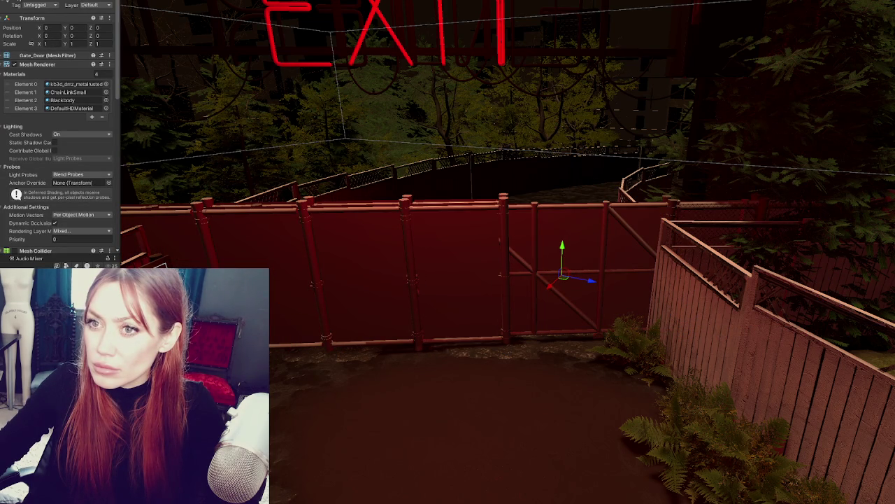
{"action": "left_click", "coordinate": [392, 259]}
{"action": "scroll", "coordinate": [441, 244], "scroll_direction": "down", "scroll_amount": 2}
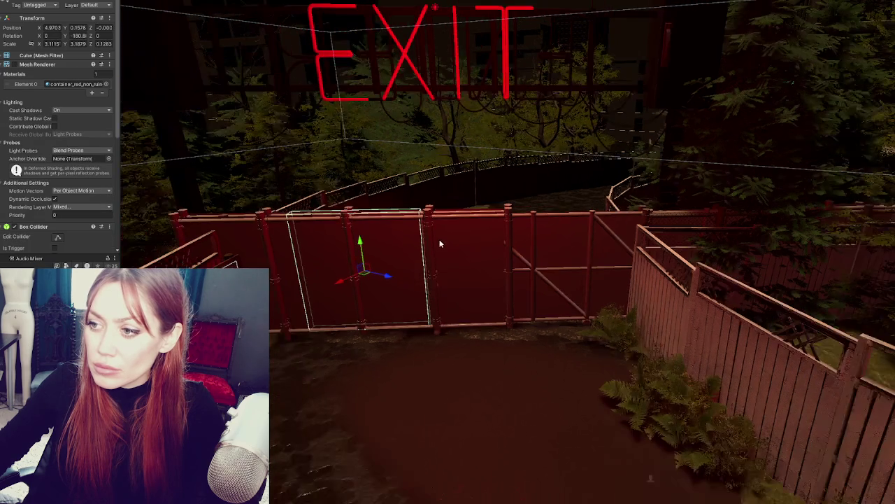
{"action": "left_click", "coordinate": [532, 269]}
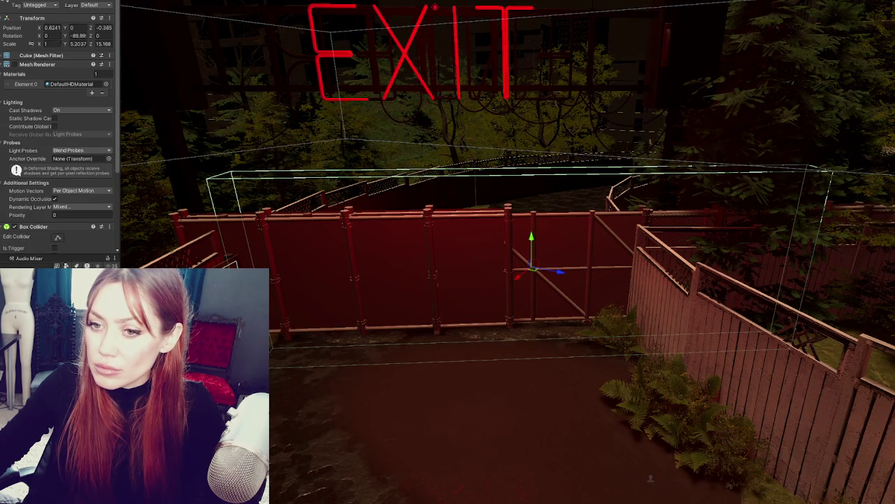
{"action": "left_click", "coordinate": [335, 300]}
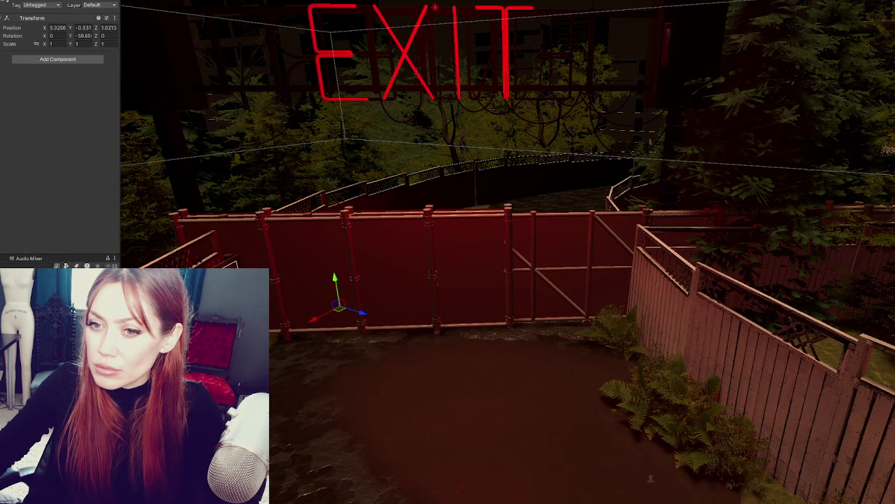
{"action": "left_click", "coordinate": [553, 273]}
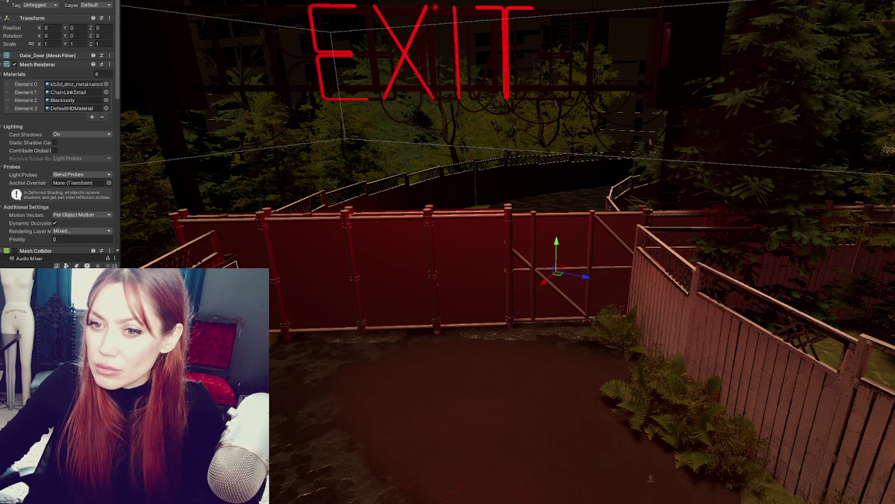
{"action": "left_click", "coordinate": [552, 280]}
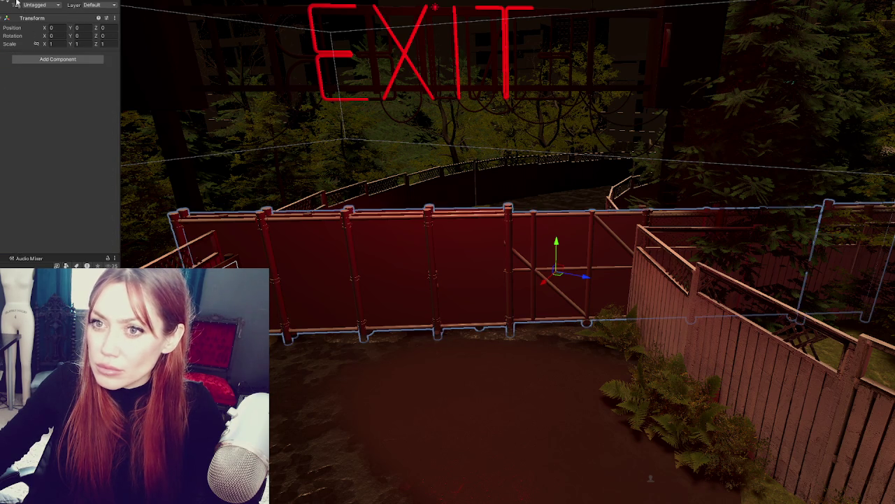
Rotate the new fence 180° around Y and view the gate from above.
{"action": "key", "text": "e"}
{"action": "left_click_drag", "start_coordinate": [568, 282], "coordinate": [373, 289]}
{"action": "key", "text": "w"}
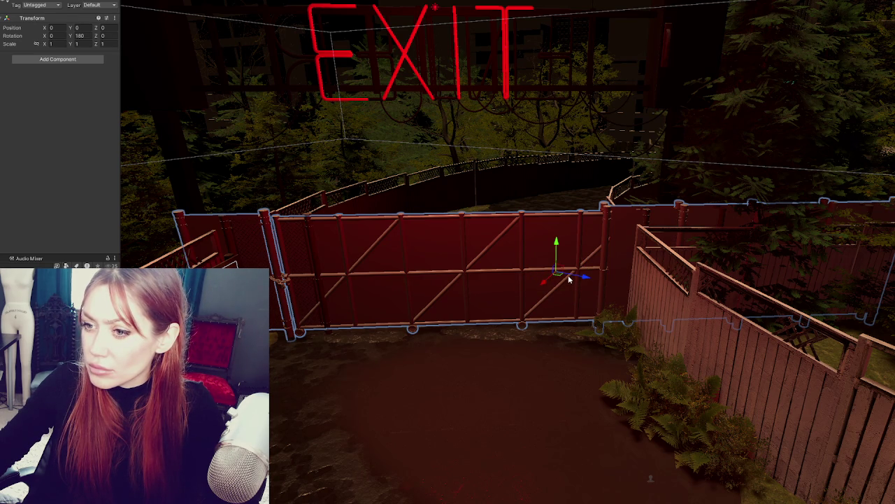
{"action": "left_click_drag", "start_coordinate": [401, 248], "coordinate": [421, 272], "text": "alt"}
{"action": "left_click", "coordinate": [395, 277]}
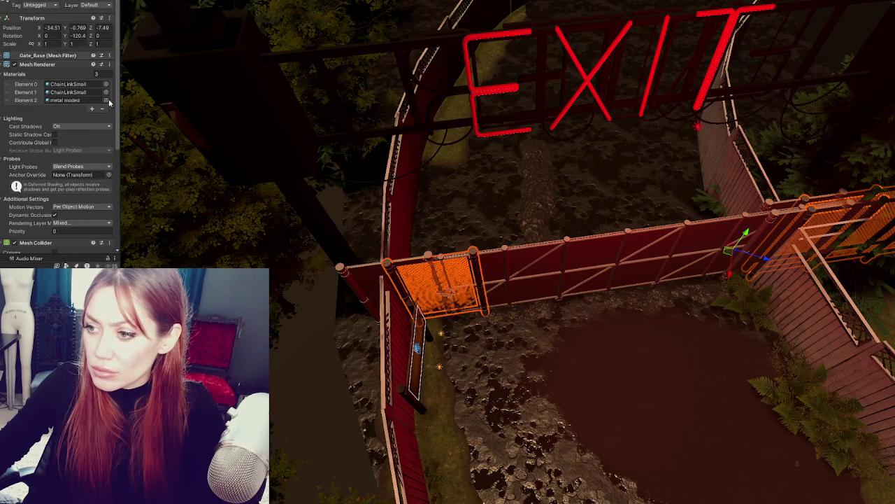
Give the left wall the chain-link material and the left poles the metal material.
{"action": "scroll", "coordinate": [429, 291], "scroll_direction": "up", "scroll_amount": 5}
{"action": "mouse_move", "coordinate": [429, 291]}
{"action": "left_mouse_down", "text": "alt"}
{"action": "mouse_move", "coordinate": [400, 194]}
{"action": "mouse_move", "coordinate": [343, 194]}
{"action": "mouse_move", "coordinate": [259, 230]}
{"action": "left_mouse_up", "text": "alt"}
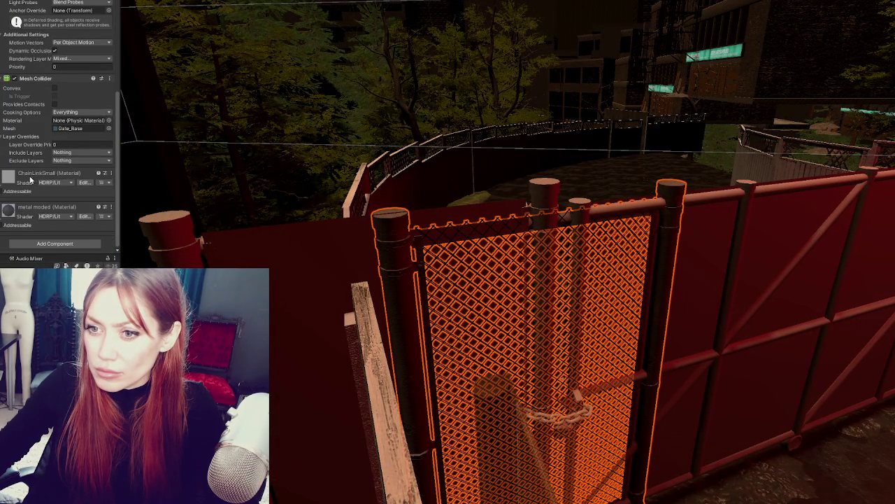
{"action": "left_click_drag", "start_coordinate": [31, 179], "coordinate": [302, 304]}
{"action": "left_click_drag", "start_coordinate": [39, 224], "coordinate": [207, 250]}
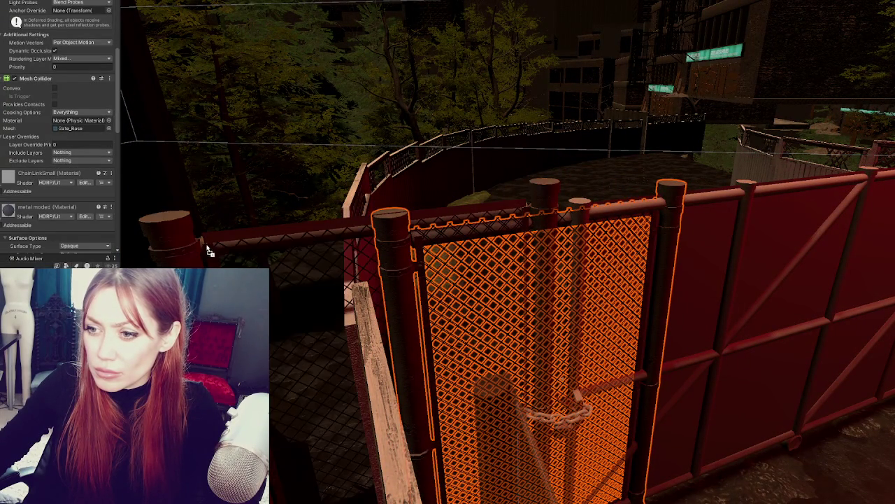
{"action": "mouse_move", "coordinate": [404, 259]}
{"action": "right_mouse_down"}
{"action": "mouse_move", "coordinate": [422, 266]}
{"action": "mouse_move", "coordinate": [413, 264]}
{"action": "right_mouse_up"}
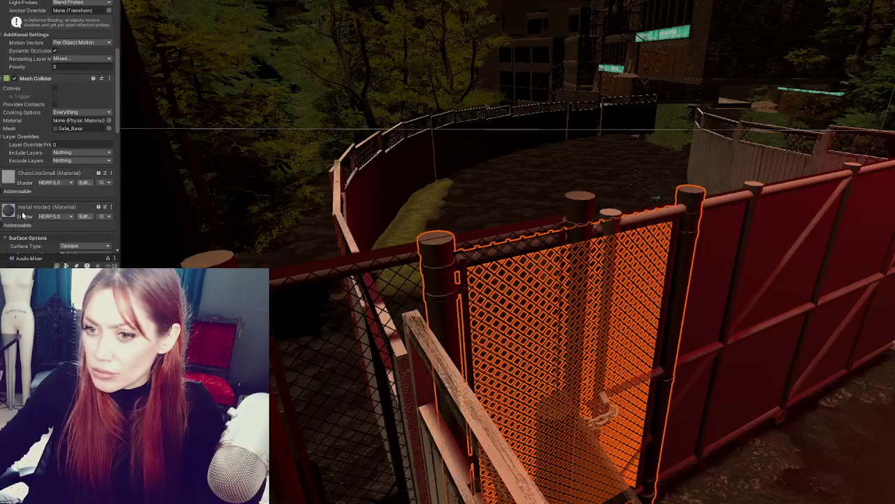
{"action": "mouse_move", "coordinate": [288, 275]}
{"action": "right_mouse_down"}
{"action": "mouse_move", "coordinate": [363, 278]}
{"action": "mouse_move", "coordinate": [409, 256]}
{"action": "right_mouse_up"}
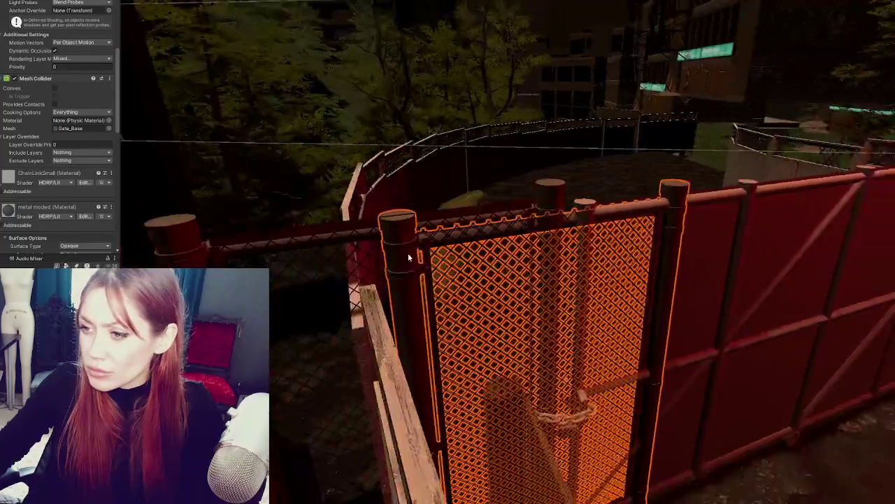
Put ChainLinkSmall in Gate_Base's Element 1 material slot and reselect the gate to check it.
{"action": "left_click", "coordinate": [408, 256]}
{"action": "left_click", "coordinate": [409, 258]}
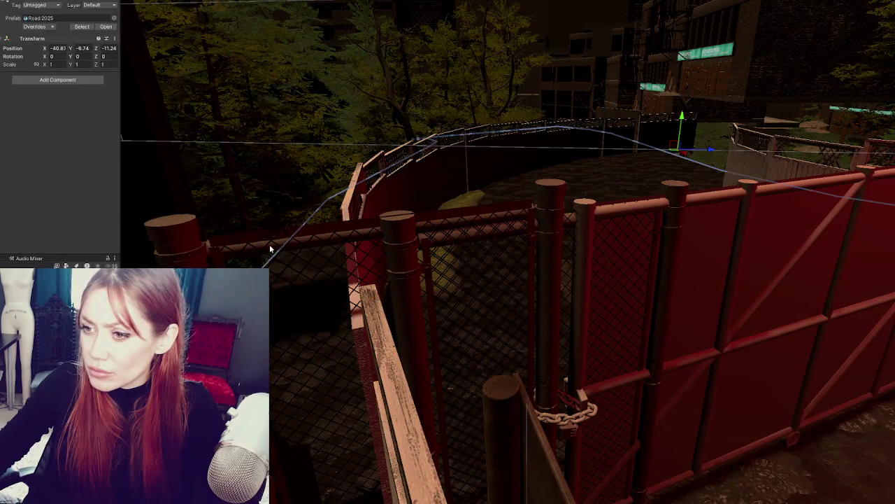
{"action": "left_click", "coordinate": [410, 258]}
{"action": "scroll", "coordinate": [21, 226], "scroll_direction": "down", "scroll_amount": 3}
{"action": "scroll", "coordinate": [21, 226], "scroll_direction": "down", "scroll_amount": 5}
{"action": "scroll", "coordinate": [22, 207], "scroll_direction": "down", "scroll_amount": 3}
{"action": "scroll", "coordinate": [22, 207], "scroll_direction": "down", "scroll_amount": 3}
{"action": "scroll", "coordinate": [25, 218], "scroll_direction": "up", "scroll_amount": 4}
{"action": "scroll", "coordinate": [28, 175], "scroll_direction": "up", "scroll_amount": 4}
{"action": "scroll", "coordinate": [31, 130], "scroll_direction": "up", "scroll_amount": 3}
{"action": "left_click_drag", "start_coordinate": [67, 68], "coordinate": [247, 245]}
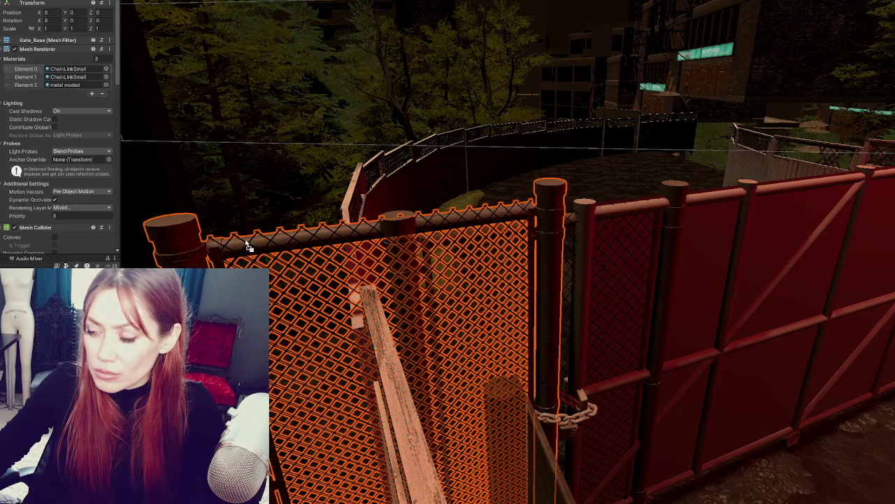
{"action": "left_click", "coordinate": [550, 259]}
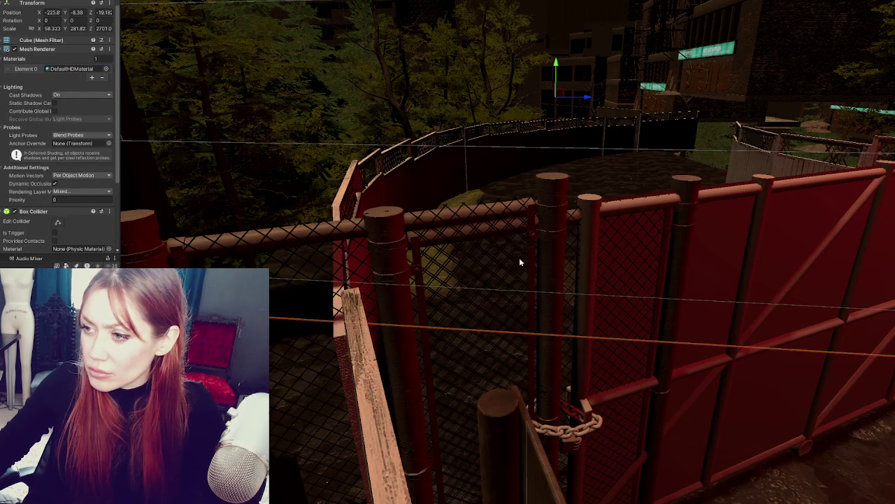
{"action": "left_click", "coordinate": [553, 251]}
Apply a darker material from the third slot to the gate's chain and view the whole red panel.
{"action": "scroll", "coordinate": [22, 30], "scroll_direction": "up", "scroll_amount": 1}
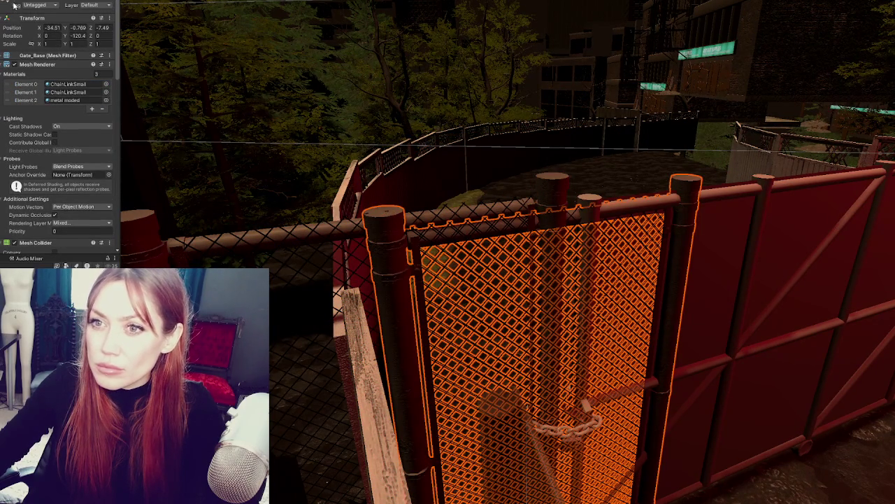
{"action": "mouse_move", "coordinate": [476, 210]}
{"action": "right_mouse_down"}
{"action": "mouse_move", "coordinate": [502, 178]}
{"action": "mouse_move", "coordinate": [444, 263]}
{"action": "right_mouse_up"}
{"action": "left_click", "coordinate": [60, 102]}
{"action": "mouse_move", "coordinate": [64, 100]}
{"action": "left_mouse_down"}
{"action": "mouse_move", "coordinate": [400, 430]}
{"action": "mouse_move", "coordinate": [396, 401]}
{"action": "mouse_move", "coordinate": [452, 398]}
{"action": "left_mouse_up"}
{"action": "middle_click_drag", "start_coordinate": [452, 398], "coordinate": [536, 250]}
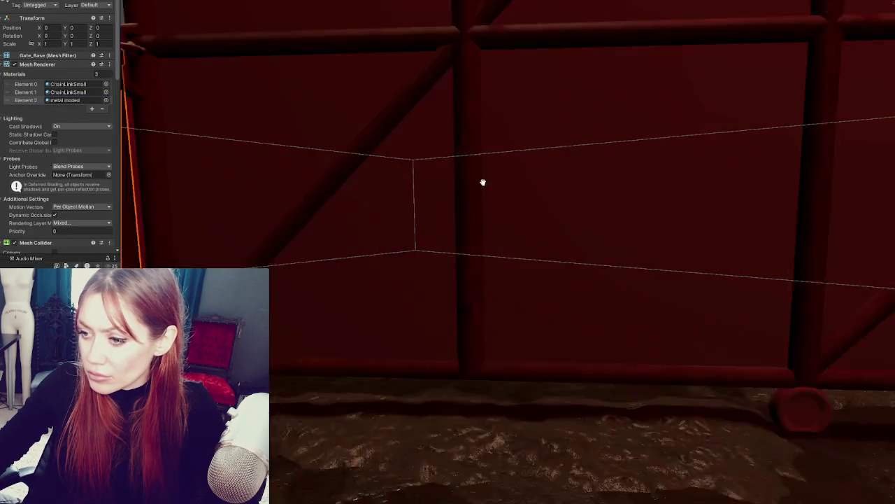
{"action": "scroll", "coordinate": [537, 253], "scroll_direction": "down", "scroll_amount": 5}
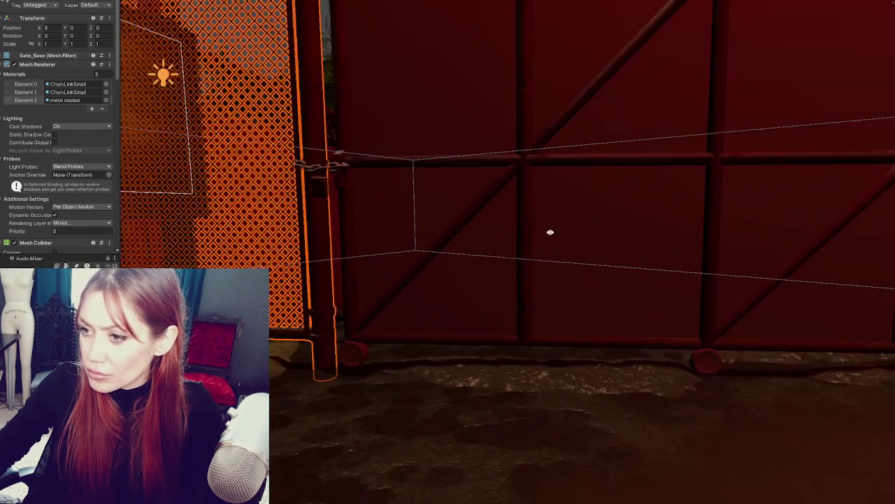
{"action": "right_click_drag", "start_coordinate": [574, 261], "coordinate": [536, 280]}
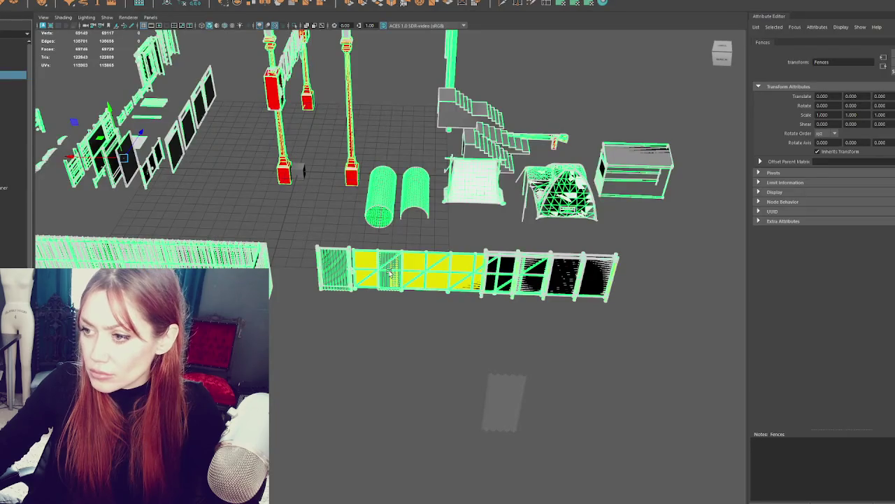
{"action": "left_click", "coordinate": [389, 272]}
Select the gate door mesh in Maya and frame it in the viewport.
{"action": "key", "text": "f"}
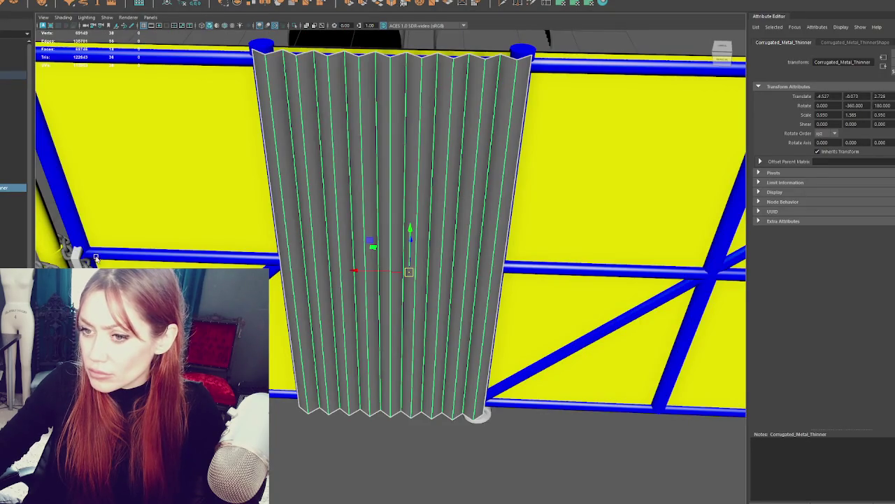
{"action": "left_click", "coordinate": [96, 256]}
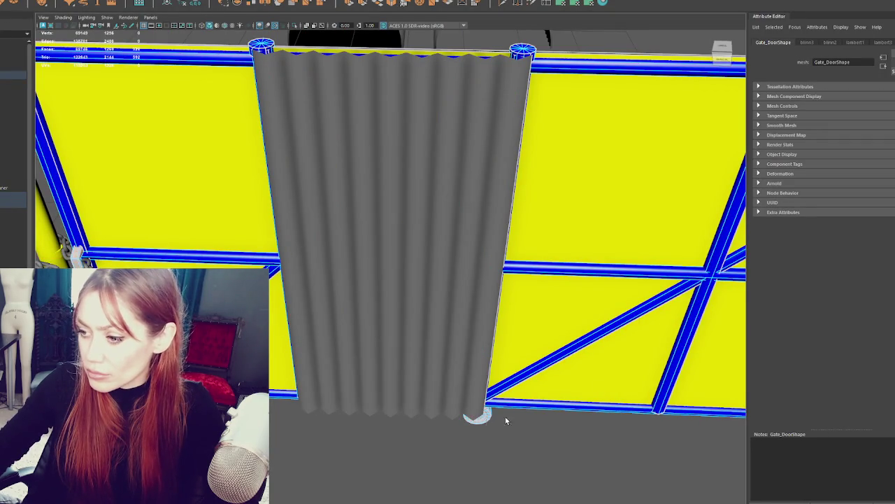
{"action": "key", "text": "f"}
{"action": "scroll", "coordinate": [386, 328], "scroll_direction": "up", "scroll_amount": 2}
{"action": "scroll", "coordinate": [466, 326], "scroll_direction": "down", "scroll_amount": 1}
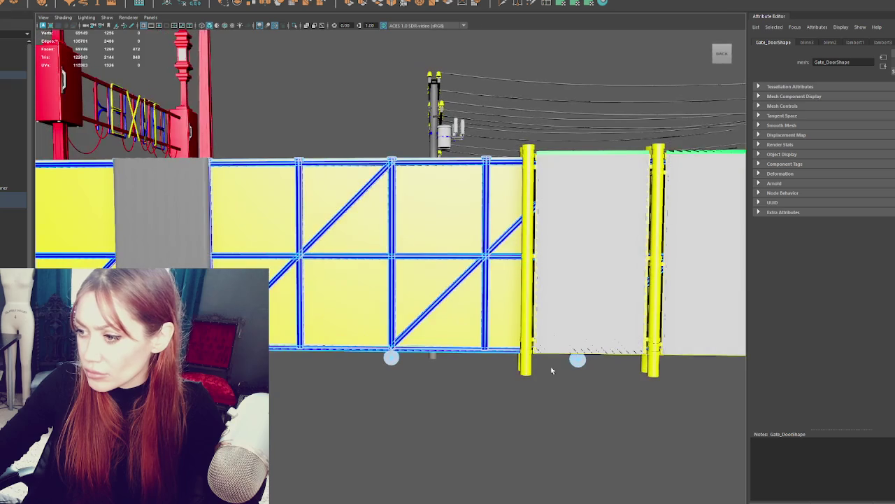
{"action": "middle_click_drag", "start_coordinate": [577, 362], "coordinate": [346, 248], "text": "alt"}
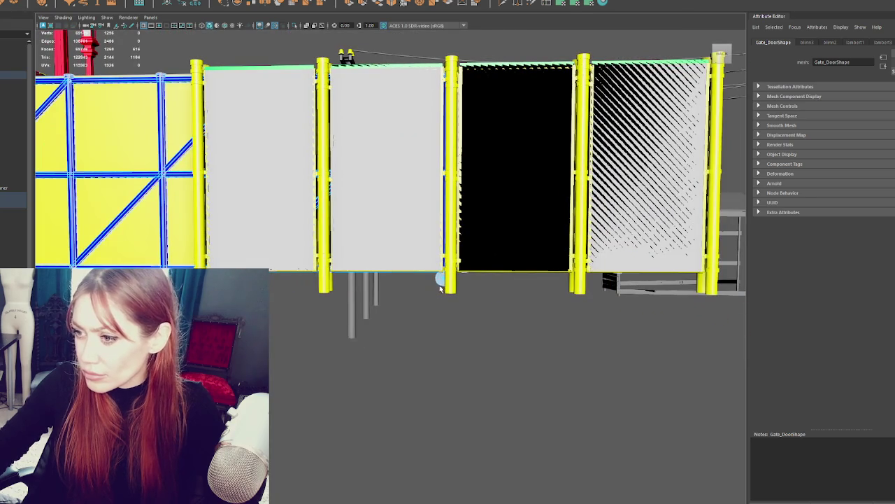
{"action": "key", "text": "f"}
Assign a new Blinn material (blinn6) to the gate door and colour it magenta.
{"action": "right_click_drag", "start_coordinate": [375, 285], "coordinate": [390, 498]}
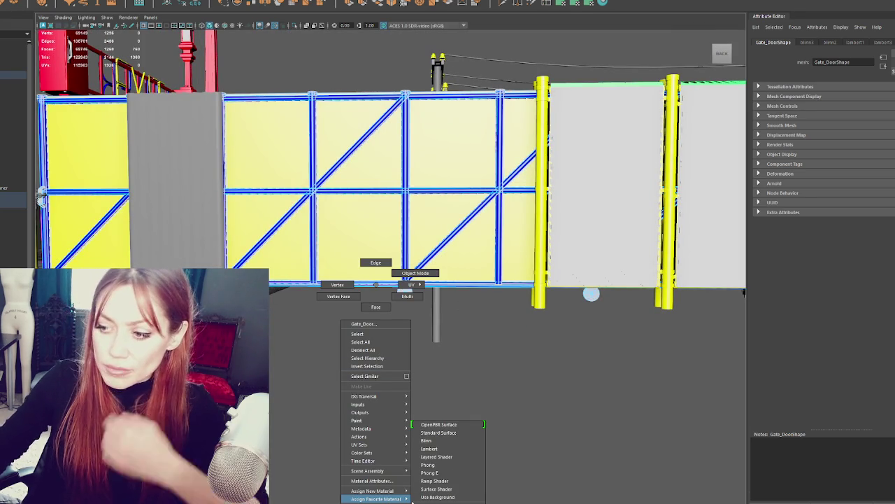
{"action": "left_click", "coordinate": [448, 433]}
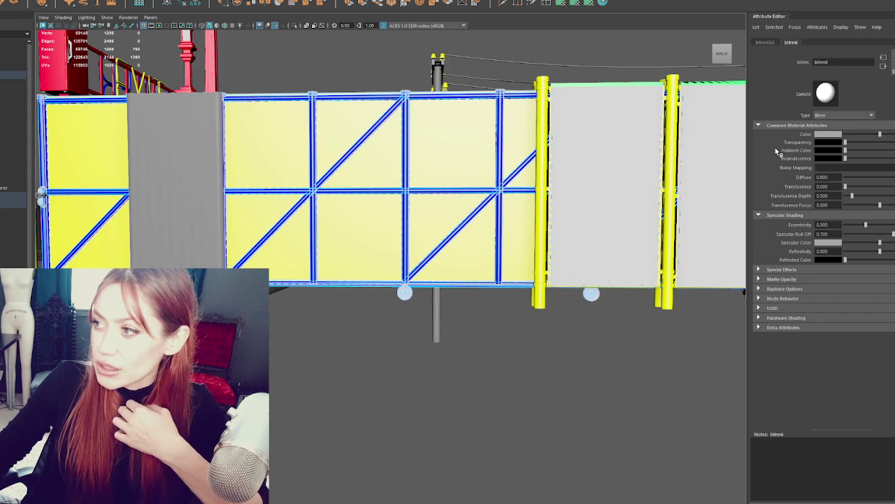
{"action": "left_click", "coordinate": [826, 135]}
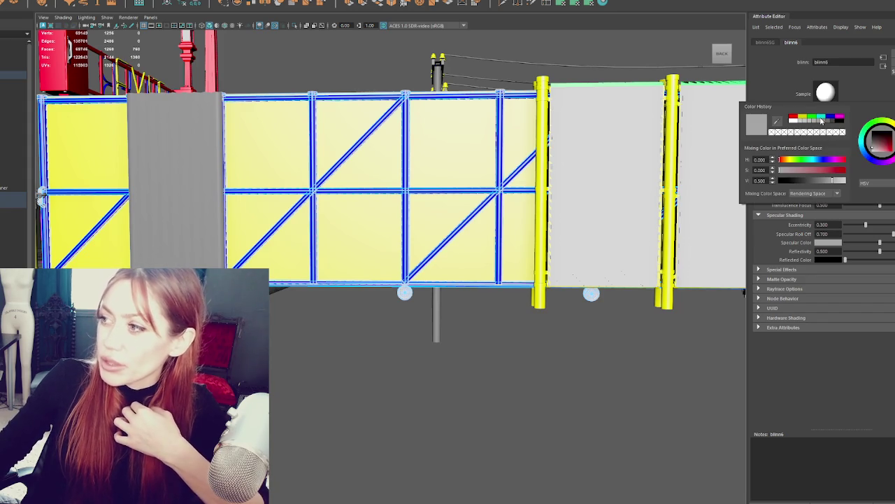
{"action": "left_click", "coordinate": [822, 120]}
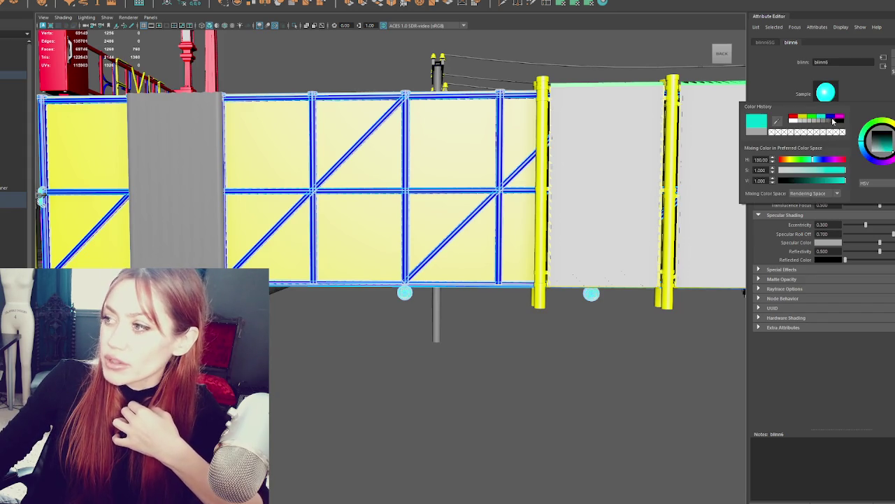
{"action": "left_click", "coordinate": [839, 119]}
Select Gate_Door and step up to its parent Fences group.
{"action": "mouse_move", "coordinate": [458, 274]}
{"action": "left_mouse_down", "text": "alt"}
{"action": "mouse_move", "coordinate": [345, 203]}
{"action": "mouse_move", "coordinate": [280, 266]}
{"action": "left_mouse_up", "text": "alt"}
{"action": "left_click", "coordinate": [274, 272]}
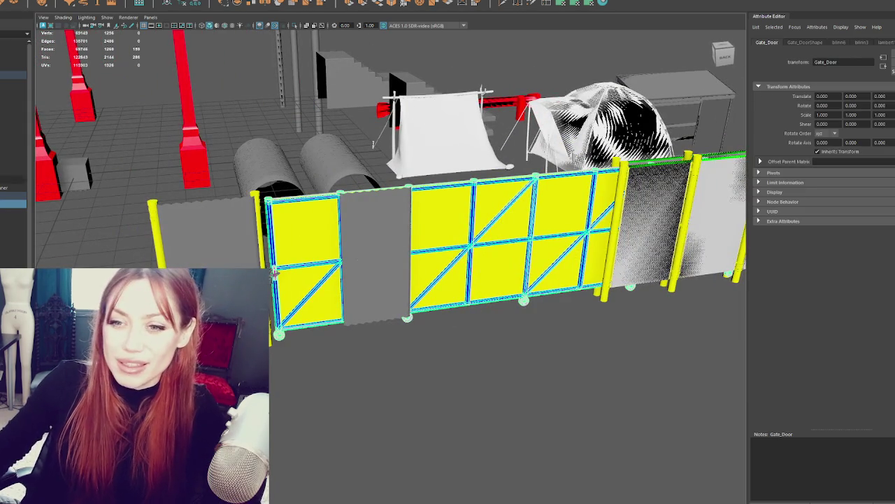
{"action": "key", "text": "Up"}
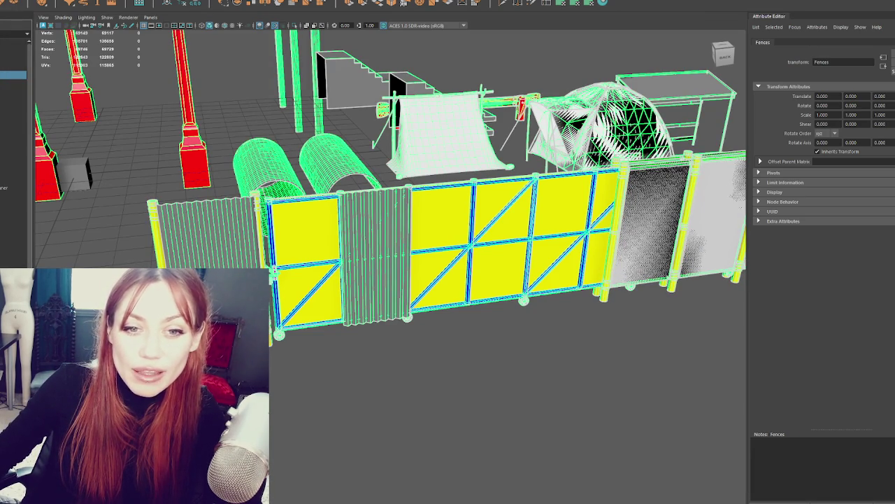
{"action": "scroll", "coordinate": [456, 356], "scroll_direction": "up", "scroll_amount": 3}
{"action": "scroll", "coordinate": [457, 355], "scroll_direction": "up", "scroll_amount": 3}
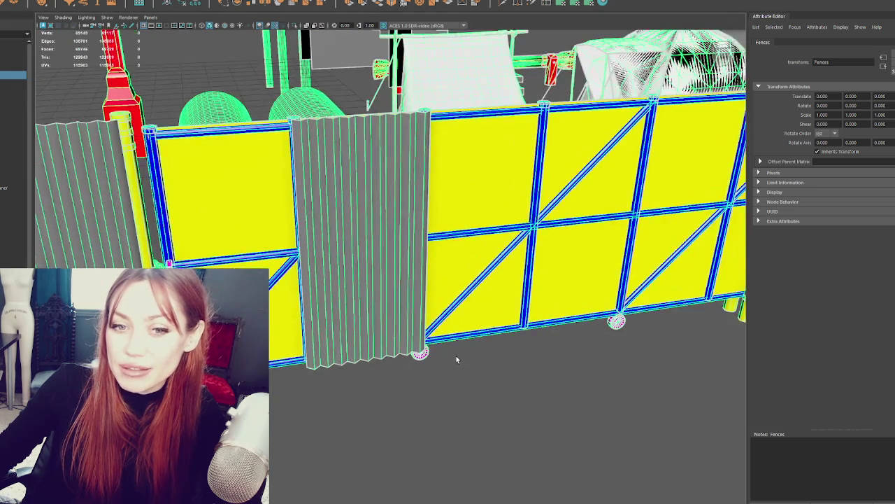
{"action": "scroll", "coordinate": [456, 356], "scroll_direction": "down", "scroll_amount": 3}
{"action": "left_click_drag", "start_coordinate": [456, 356], "coordinate": [503, 349], "text": "alt"}
{"action": "scroll", "coordinate": [503, 349], "scroll_direction": "up", "scroll_amount": 3}
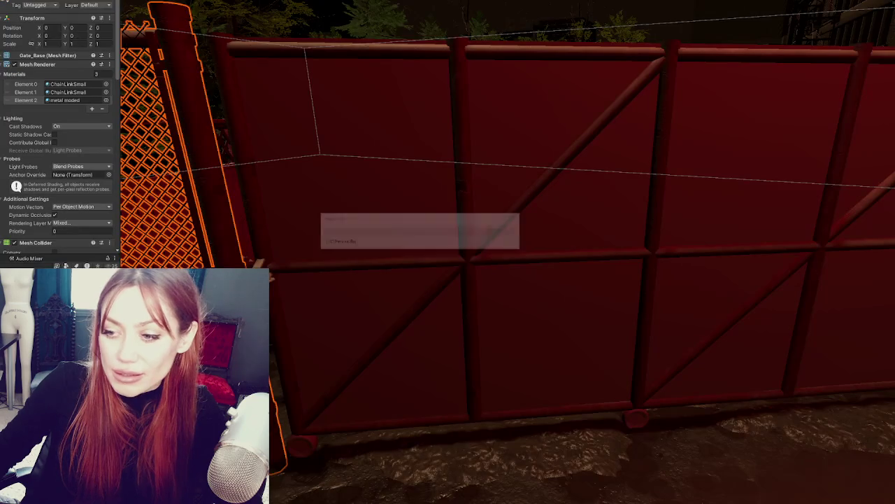
Orbit and zoom the Scene view to look down over the red fence panels.
{"action": "mouse_move", "coordinate": [333, 334]}
{"action": "right_mouse_down"}
{"action": "mouse_move", "coordinate": [278, 249]}
{"action": "mouse_move", "coordinate": [311, 226]}
{"action": "mouse_move", "coordinate": [307, 200]}
{"action": "mouse_move", "coordinate": [298, 234]}
{"action": "right_mouse_up"}
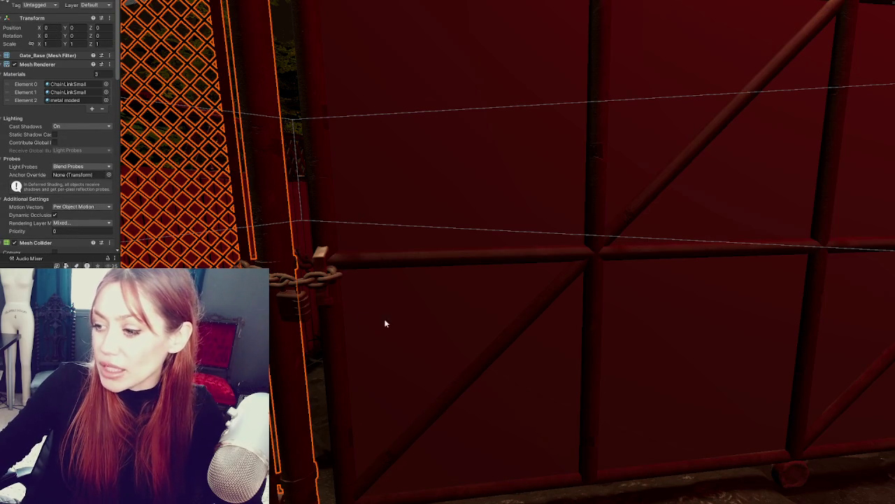
{"action": "right_click_drag", "start_coordinate": [364, 322], "coordinate": [389, 237]}
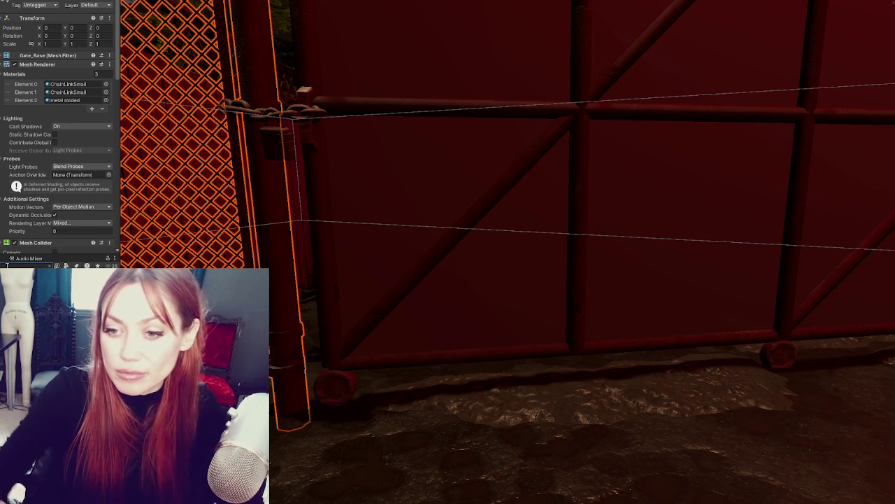
{"action": "scroll", "coordinate": [363, 406], "scroll_direction": "down", "scroll_amount": 3}
{"action": "mouse_move", "coordinate": [340, 390]}
{"action": "middle_mouse_down"}
{"action": "mouse_move", "coordinate": [566, 235]}
{"action": "mouse_move", "coordinate": [496, 205]}
{"action": "middle_mouse_up"}
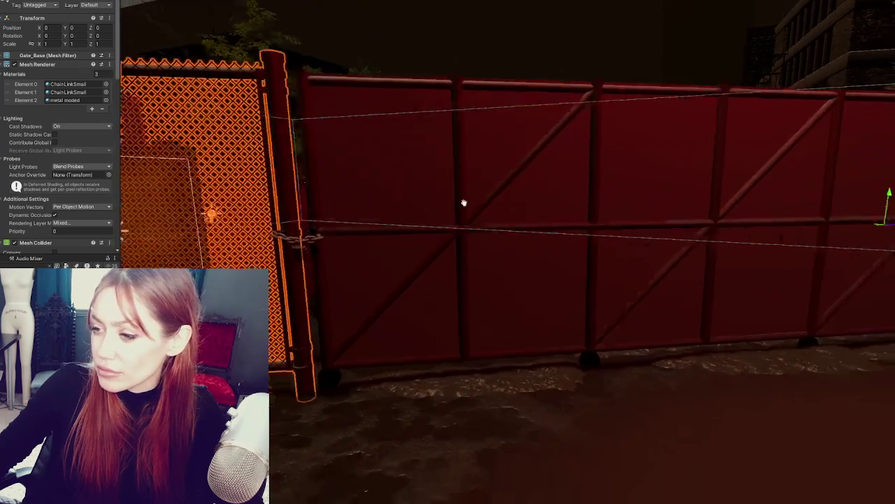
{"action": "right_click_drag", "start_coordinate": [496, 206], "coordinate": [240, 207]}
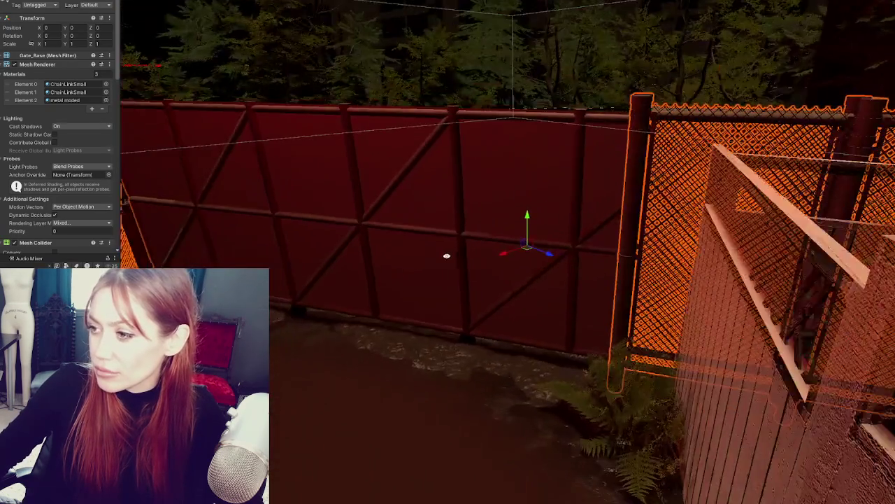
{"action": "mouse_move", "coordinate": [446, 256]}
{"action": "right_mouse_down"}
{"action": "mouse_move", "coordinate": [366, 260]}
{"action": "mouse_move", "coordinate": [498, 282]}
{"action": "mouse_move", "coordinate": [416, 248]}
{"action": "right_mouse_up"}
{"action": "middle_click_drag", "start_coordinate": [415, 248], "coordinate": [702, 271]}
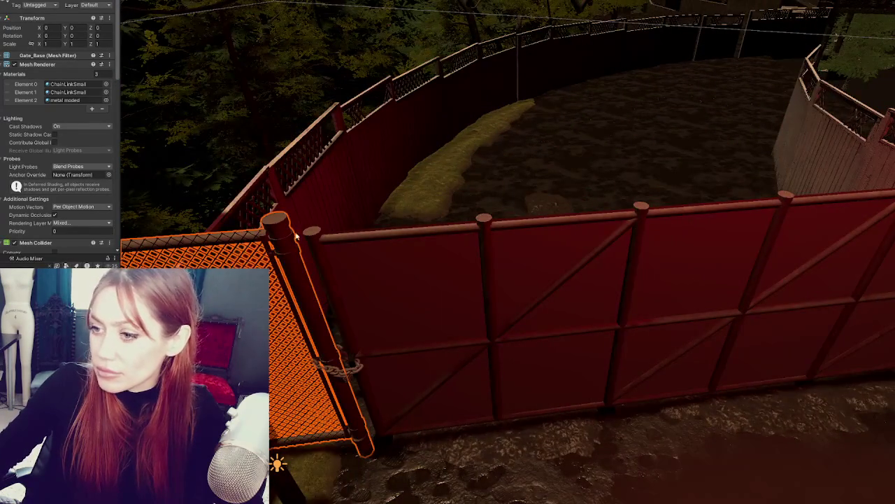
{"action": "scroll", "coordinate": [390, 250], "scroll_direction": "up", "scroll_amount": 3}
{"action": "scroll", "coordinate": [436, 226], "scroll_direction": "up", "scroll_amount": 3}
{"action": "scroll", "coordinate": [405, 219], "scroll_direction": "up", "scroll_amount": 2}
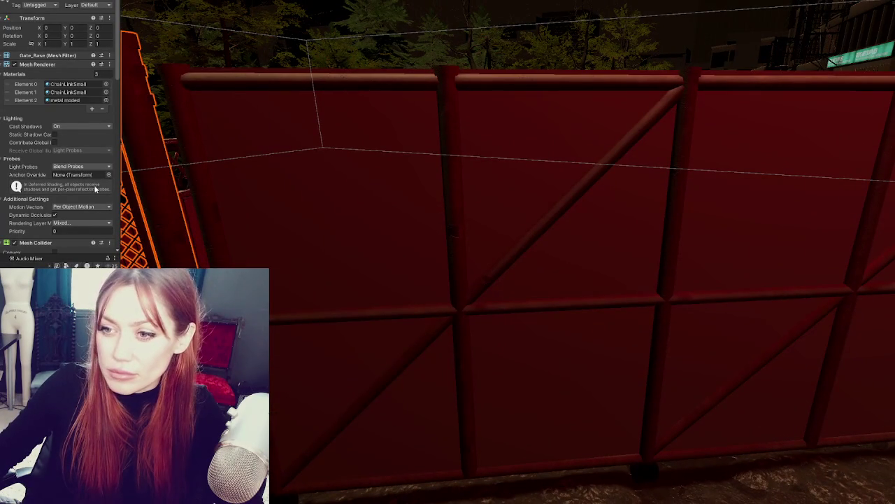
Apply the ChainLinkSmall material to the red fence panels and select the fence beside the gate.
{"action": "left_click_drag", "start_coordinate": [45, 83], "coordinate": [302, 254]}
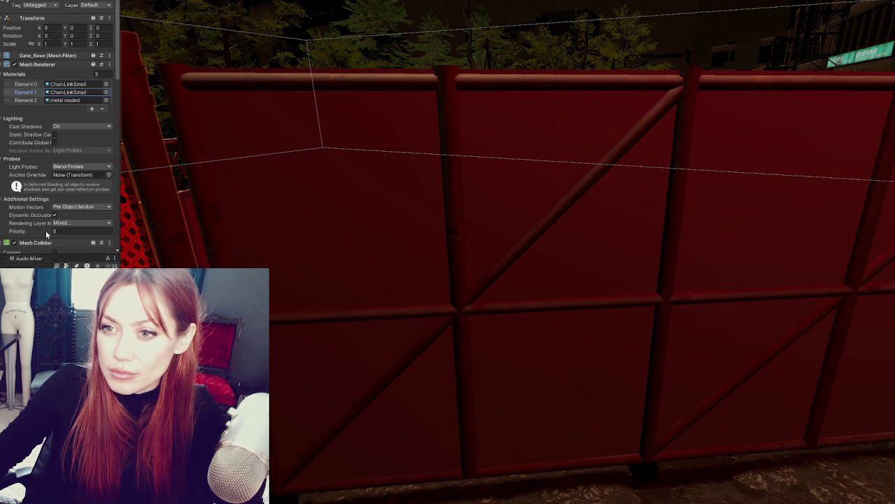
{"action": "mouse_move", "coordinate": [302, 255]}
{"action": "right_mouse_down"}
{"action": "mouse_move", "coordinate": [573, 230]}
{"action": "mouse_move", "coordinate": [375, 216]}
{"action": "right_mouse_up"}
{"action": "middle_click_drag", "start_coordinate": [376, 217], "coordinate": [614, 204]}
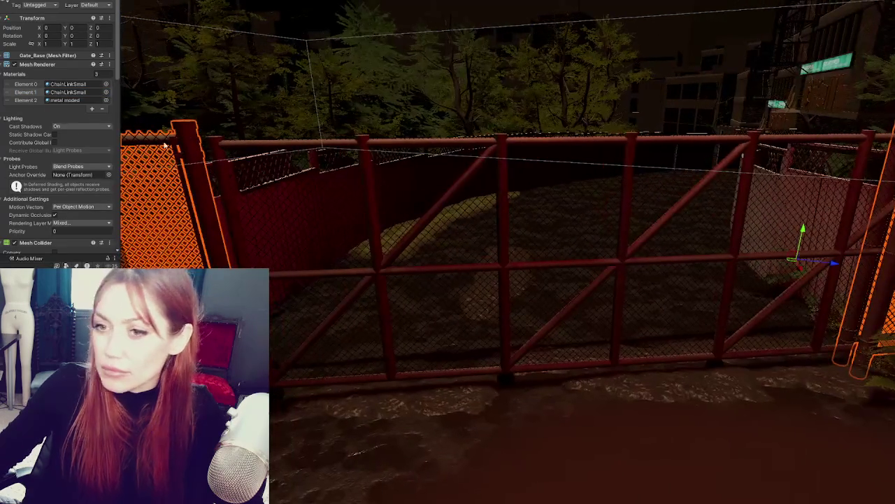
{"action": "left_click", "coordinate": [614, 204]}
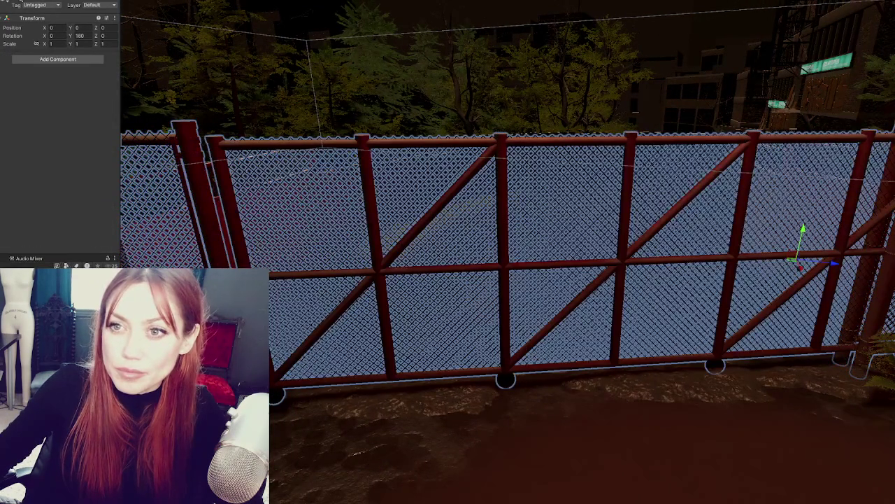
Hide the selected fence and select three wooden boards on the gate.
{"action": "key", "text": "h"}
{"action": "left_click", "coordinate": [614, 205]}
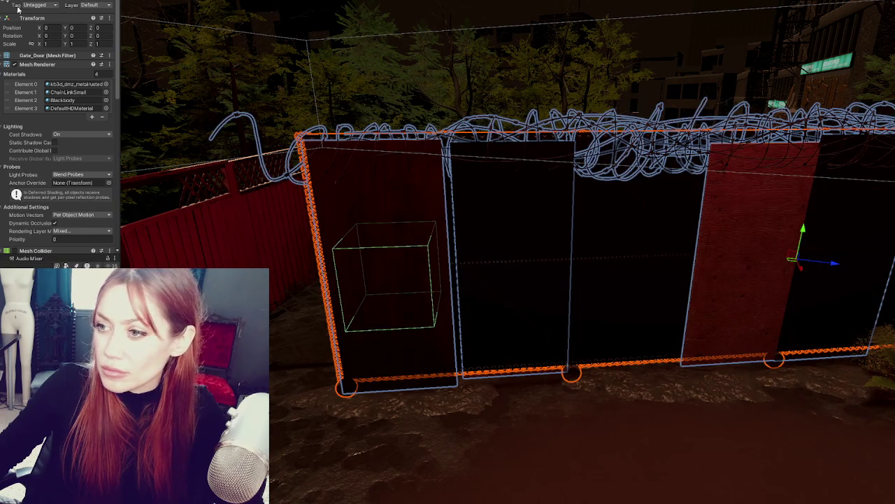
{"action": "scroll", "coordinate": [532, 263], "scroll_direction": "up", "scroll_amount": 3}
{"action": "left_click", "coordinate": [509, 202]}
{"action": "key", "text": "f"}
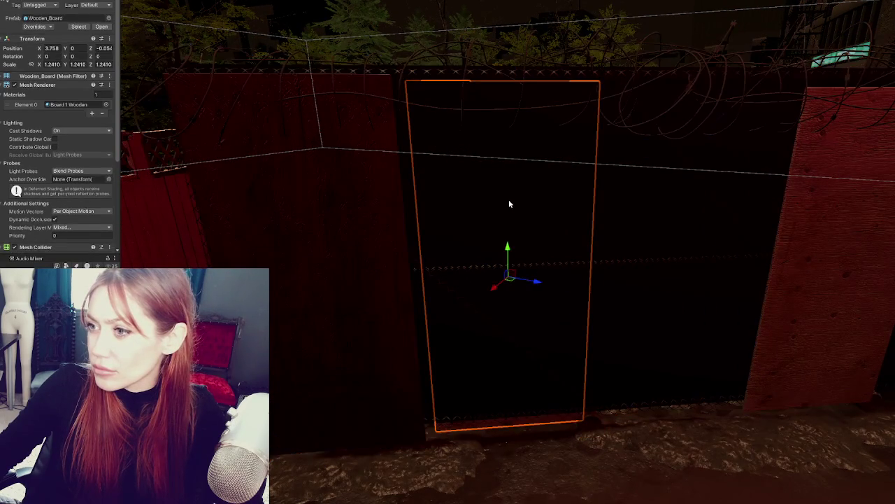
{"action": "left_click", "coordinate": [363, 228], "text": "shift"}
{"action": "left_click", "coordinate": [798, 230], "text": "shift"}
{"action": "key", "text": "f"}
View the boards from the side, hide them to expose the chain-link fence, and reselect two boards.
{"action": "middle_click_drag", "start_coordinate": [793, 230], "coordinate": [485, 247]}
{"action": "mouse_move", "coordinate": [484, 247]}
{"action": "left_mouse_down", "text": "alt"}
{"action": "mouse_move", "coordinate": [689, 252]}
{"action": "mouse_move", "coordinate": [788, 71]}
{"action": "left_mouse_up", "text": "alt"}
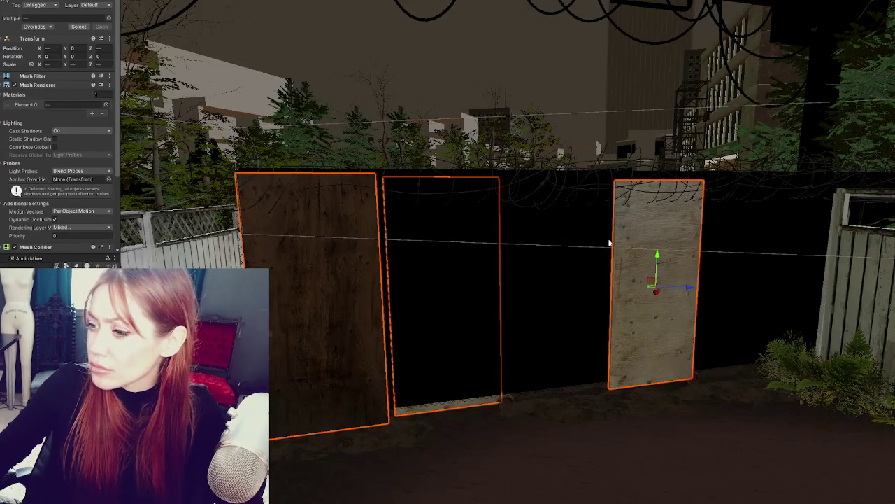
{"action": "mouse_move", "coordinate": [608, 244]}
{"action": "left_mouse_down", "text": "alt"}
{"action": "mouse_move", "coordinate": [548, 249]}
{"action": "mouse_move", "coordinate": [601, 252]}
{"action": "left_mouse_up", "text": "alt"}
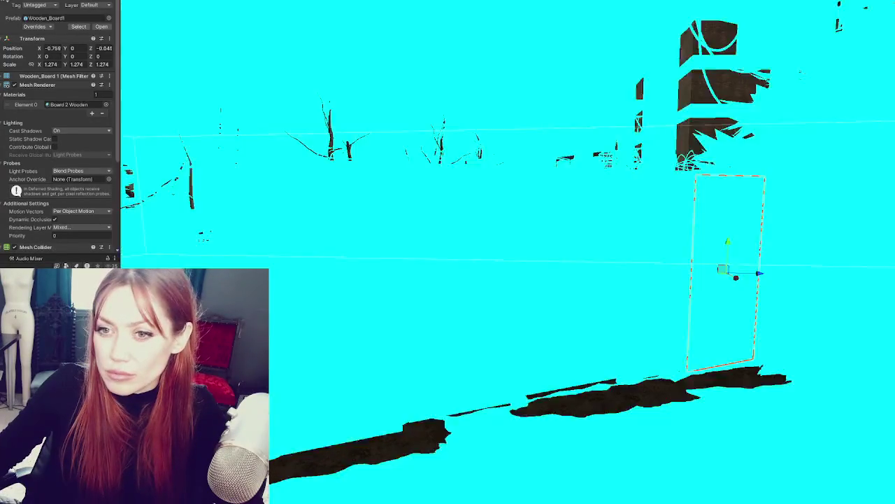
{"action": "left_click", "coordinate": [654, 294]}
{"action": "key", "text": "ctrl+z"}
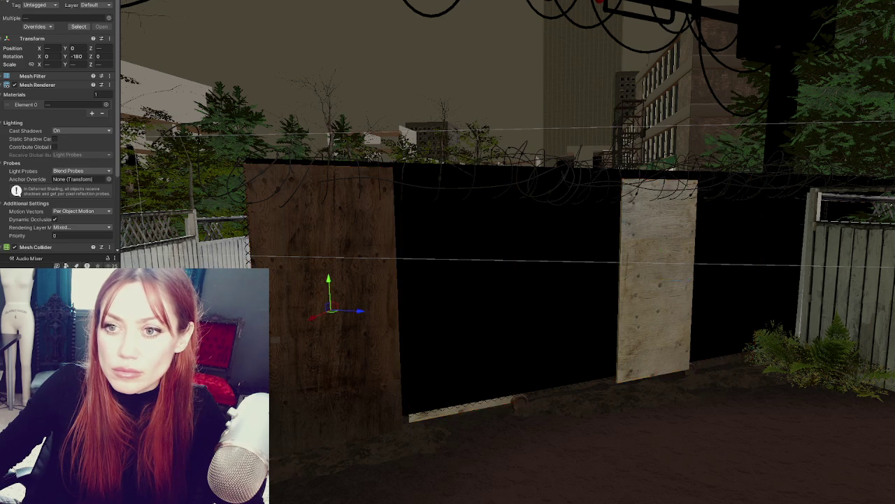
{"action": "key", "text": "h"}
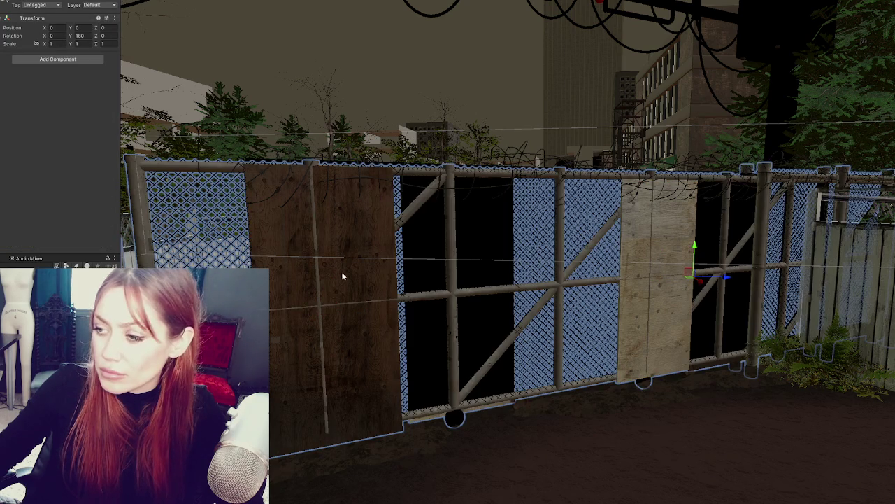
{"action": "left_click", "coordinate": [341, 272]}
{"action": "left_click", "coordinate": [654, 280], "text": "shift"}
Select the brown board with the gate panels and shift them sideways, undoing a trial rotation.
{"action": "left_click_drag", "start_coordinate": [656, 281], "coordinate": [637, 282], "text": "alt"}
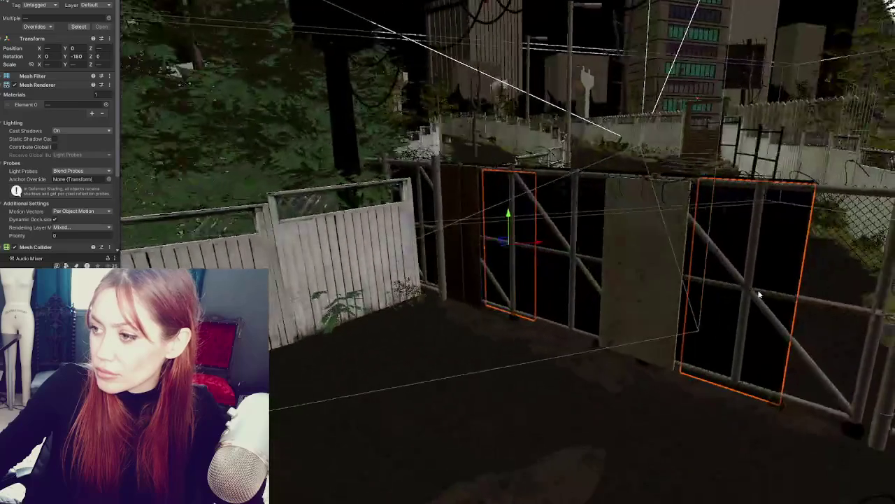
{"action": "left_click", "coordinate": [595, 260]}
{"action": "mouse_move", "coordinate": [595, 260]}
{"action": "left_mouse_down", "text": "alt"}
{"action": "mouse_move", "coordinate": [664, 303]}
{"action": "mouse_move", "coordinate": [459, 256]}
{"action": "left_mouse_up", "text": "alt"}
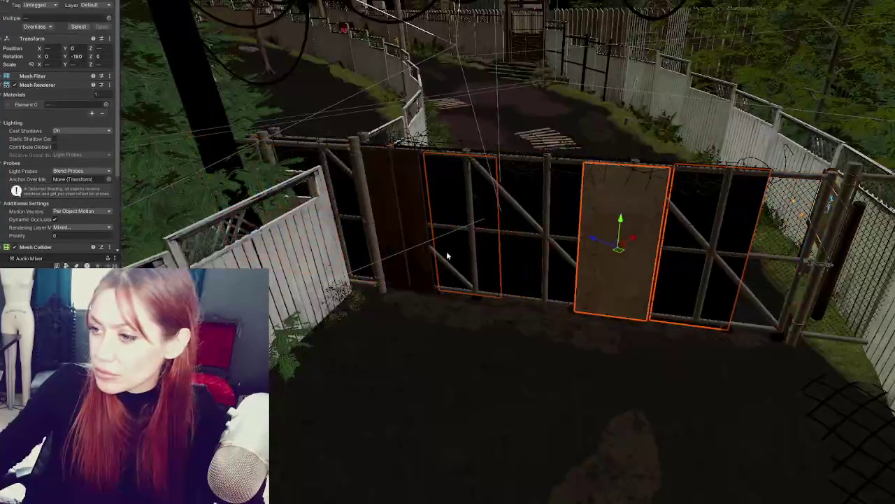
{"action": "left_click", "coordinate": [405, 180], "text": "shift"}
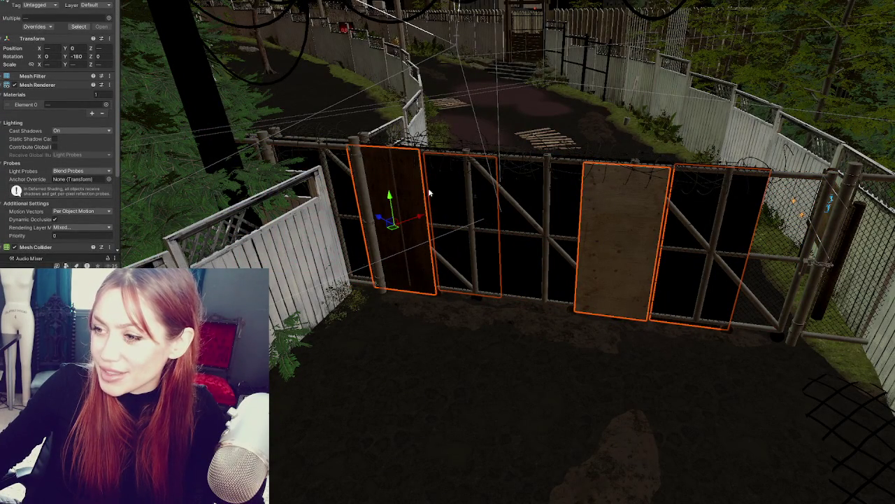
{"action": "mouse_move", "coordinate": [439, 192]}
{"action": "left_mouse_down"}
{"action": "mouse_move", "coordinate": [431, 228]}
{"action": "mouse_move", "coordinate": [506, 227]}
{"action": "left_mouse_up"}
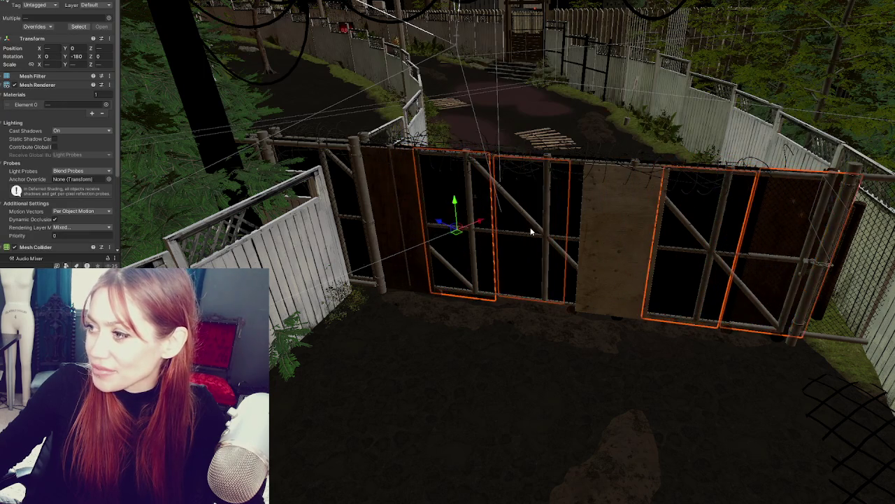
{"action": "right_click_drag", "start_coordinate": [506, 226], "coordinate": [628, 234]}
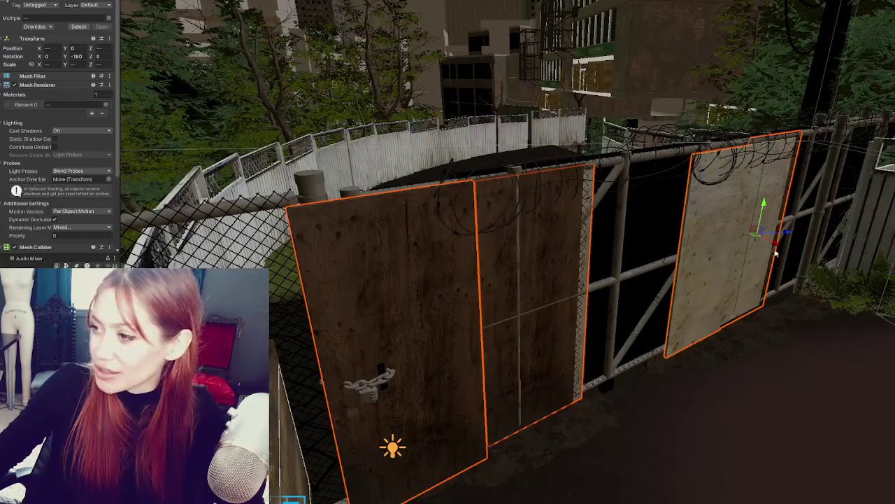
{"action": "mouse_move", "coordinate": [778, 245]}
{"action": "left_mouse_down"}
{"action": "mouse_move", "coordinate": [774, 256]}
{"action": "mouse_move", "coordinate": [802, 245]}
{"action": "mouse_move", "coordinate": [803, 231]}
{"action": "left_mouse_up"}
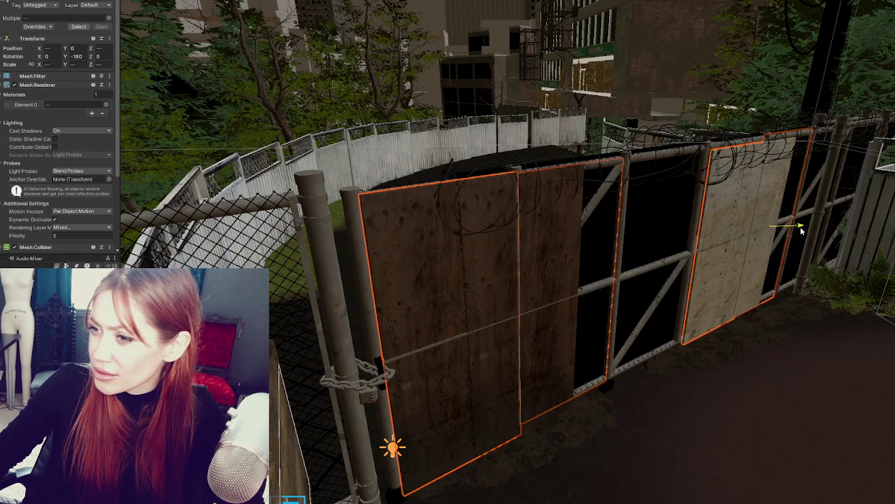
{"action": "mouse_move", "coordinate": [803, 231]}
{"action": "left_mouse_down"}
{"action": "mouse_move", "coordinate": [791, 240]}
{"action": "mouse_move", "coordinate": [802, 227]}
{"action": "mouse_move", "coordinate": [786, 232]}
{"action": "left_mouse_up"}
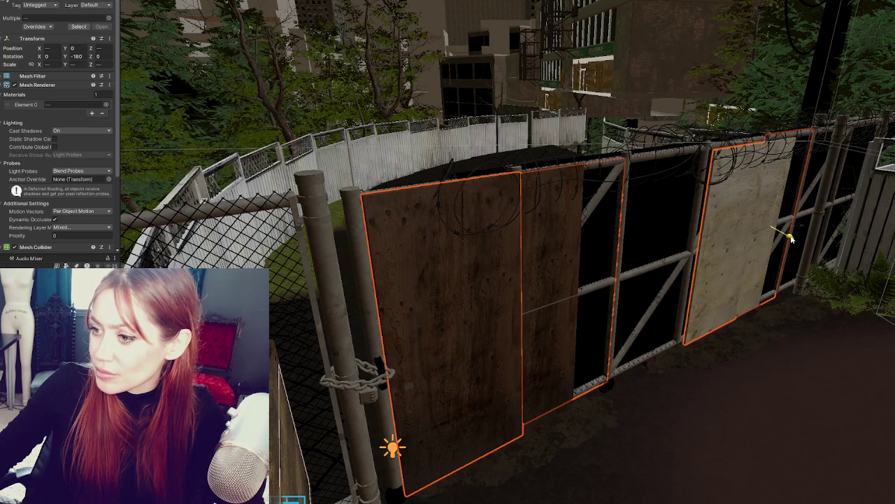
{"action": "key", "text": "ctrl+z"}
{"action": "key", "text": "ctrl+z"}
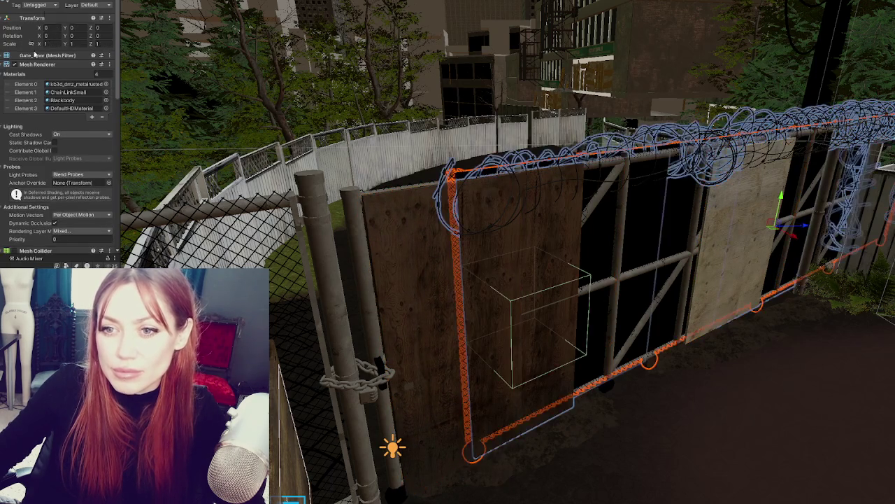
{"action": "key", "text": "ctrl+z"}
Adjust a wooden board's depth so it sits in front of the gate bars.
{"action": "right_click_drag", "start_coordinate": [638, 243], "coordinate": [621, 283]}
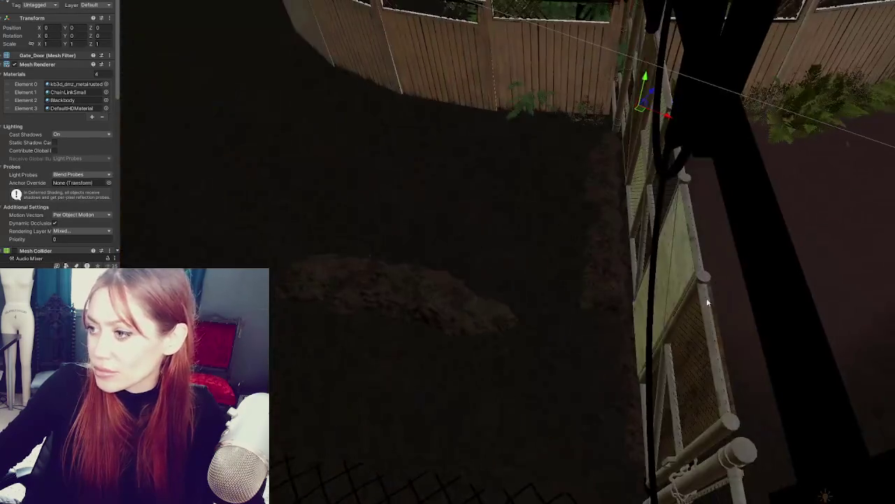
{"action": "left_click", "coordinate": [650, 294]}
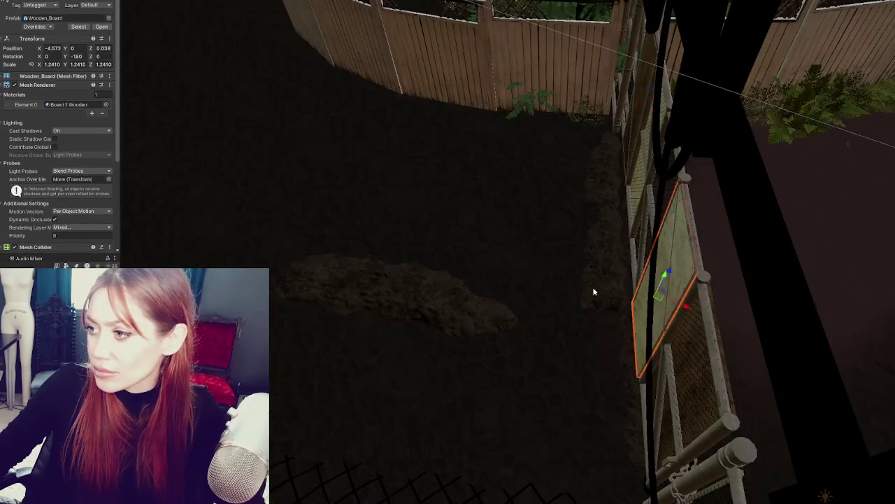
{"action": "key", "text": "f"}
{"action": "mouse_move", "coordinate": [547, 241]}
{"action": "left_mouse_down"}
{"action": "mouse_move", "coordinate": [521, 242]}
{"action": "mouse_move", "coordinate": [550, 261]}
{"action": "mouse_move", "coordinate": [544, 256]}
{"action": "mouse_move", "coordinate": [572, 250]}
{"action": "left_mouse_up"}
{"action": "key", "text": "e"}
{"action": "key", "text": "w"}
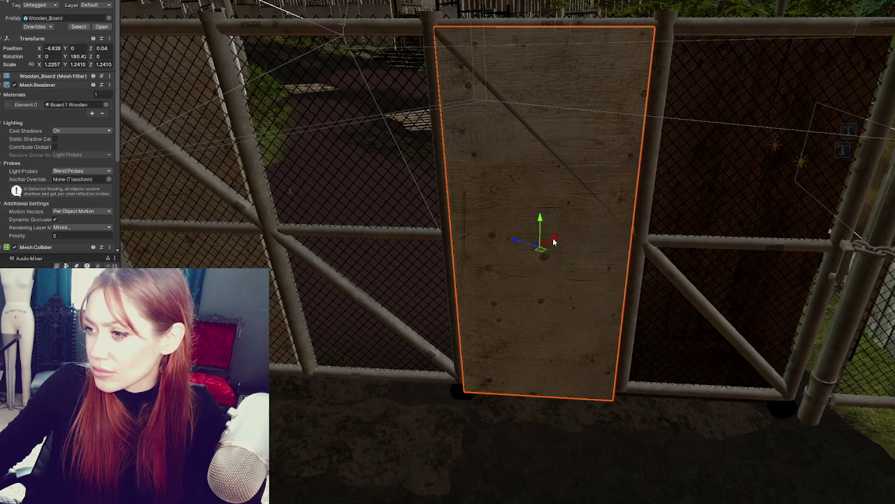
{"action": "left_click_drag", "start_coordinate": [516, 242], "coordinate": [564, 251]}
Slide the right-hand wooden board left along the fence.
{"action": "mouse_move", "coordinate": [563, 251]}
{"action": "middle_mouse_down"}
{"action": "mouse_move", "coordinate": [272, 236]}
{"action": "mouse_move", "coordinate": [384, 302]}
{"action": "middle_mouse_up"}
{"action": "left_click", "coordinate": [628, 299]}
{"action": "mouse_move", "coordinate": [704, 306]}
{"action": "left_mouse_down"}
{"action": "mouse_move", "coordinate": [653, 317]}
{"action": "mouse_move", "coordinate": [692, 305]}
{"action": "mouse_move", "coordinate": [654, 307]}
{"action": "mouse_move", "coordinate": [682, 277]}
{"action": "mouse_move", "coordinate": [618, 304]}
{"action": "left_mouse_up"}
Scale the lighter wooden board up to about 1.34.
{"action": "right_click_drag", "start_coordinate": [648, 335], "coordinate": [482, 225]}
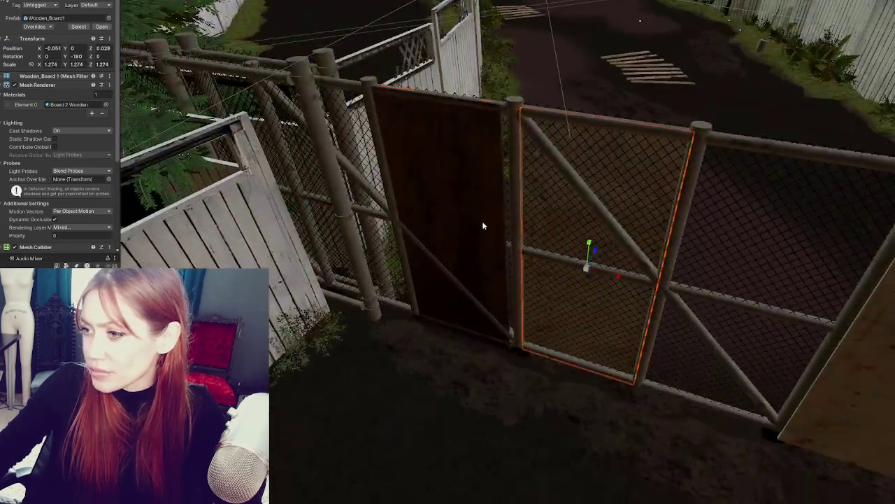
{"action": "left_click", "coordinate": [482, 225]}
{"action": "key", "text": "r"}
{"action": "mouse_move", "coordinate": [448, 226]}
{"action": "left_mouse_down"}
{"action": "mouse_move", "coordinate": [476, 235]}
{"action": "mouse_move", "coordinate": [258, 189]}
{"action": "mouse_move", "coordinate": [154, 156]}
{"action": "left_mouse_up"}
{"action": "key", "text": "w"}
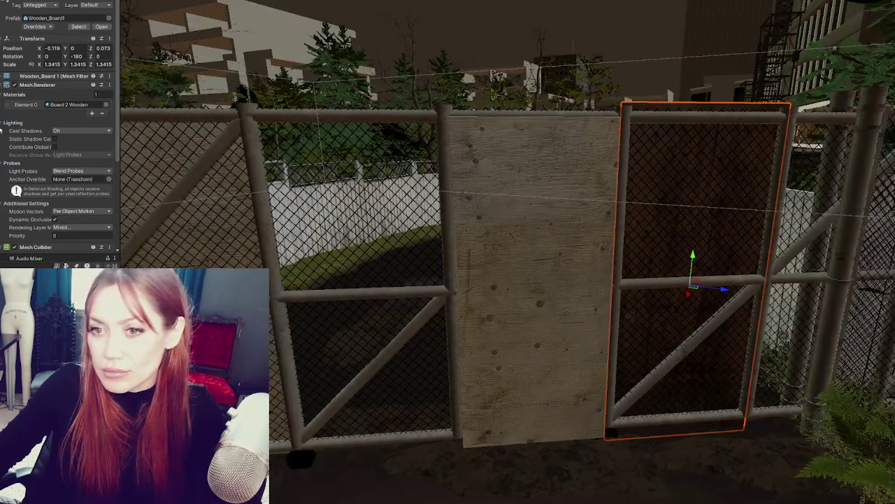
{"action": "left_click", "coordinate": [154, 156]}
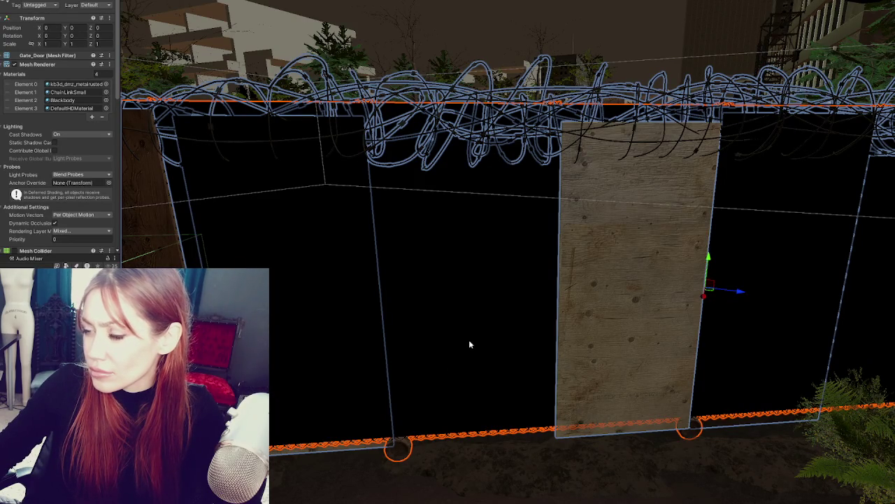
{"action": "left_click_drag", "start_coordinate": [442, 364], "coordinate": [777, 265], "text": "alt"}
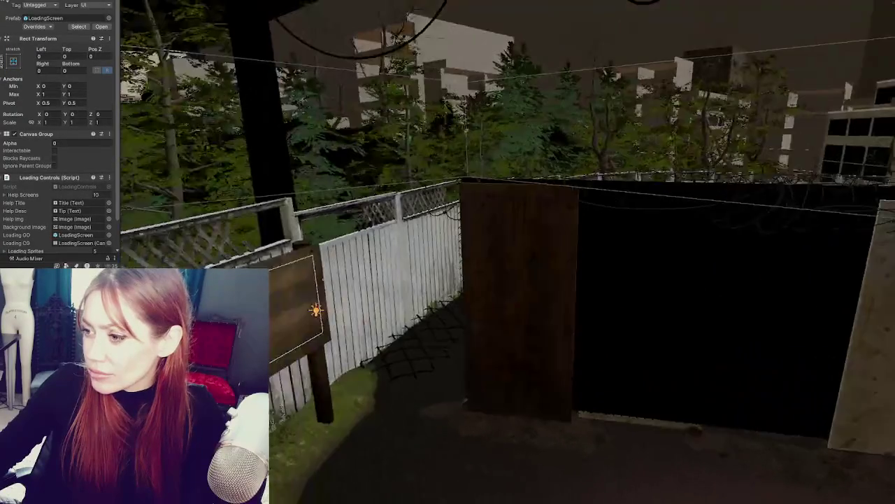
{"action": "left_click_drag", "start_coordinate": [606, 290], "coordinate": [417, 247], "text": "alt"}
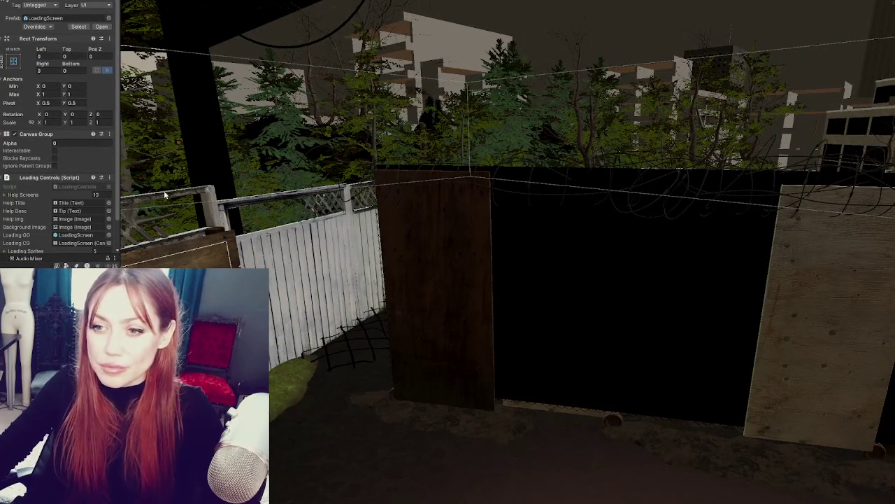
{"action": "left_click", "coordinate": [510, 266]}
{"action": "scroll", "coordinate": [89, 169], "scroll_direction": "down", "scroll_amount": 5}
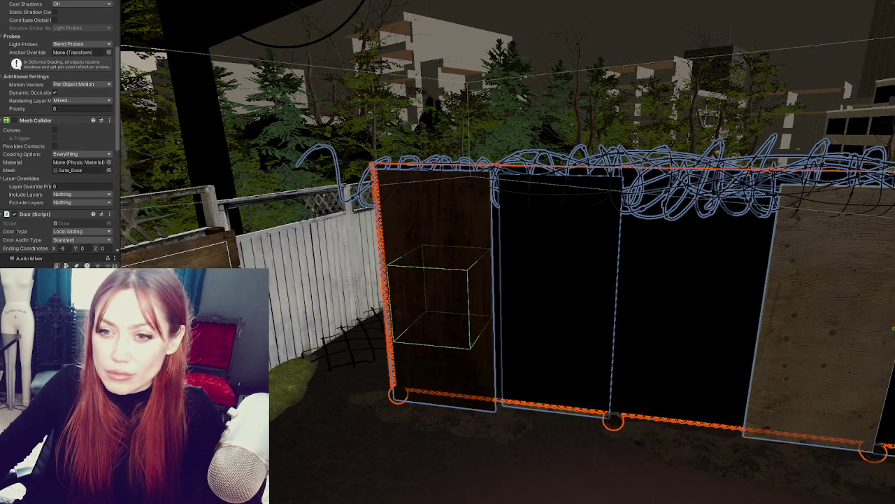
{"action": "left_click", "coordinate": [532, 179]}
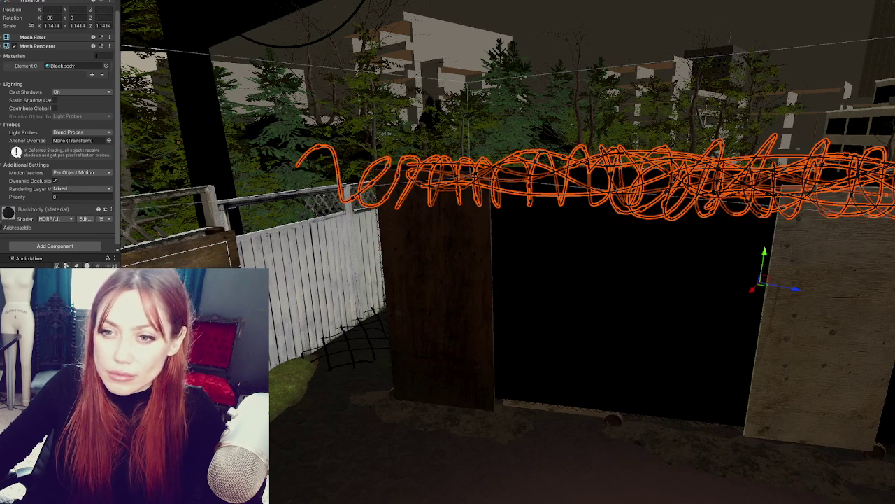
{"action": "left_click", "coordinate": [439, 301]}
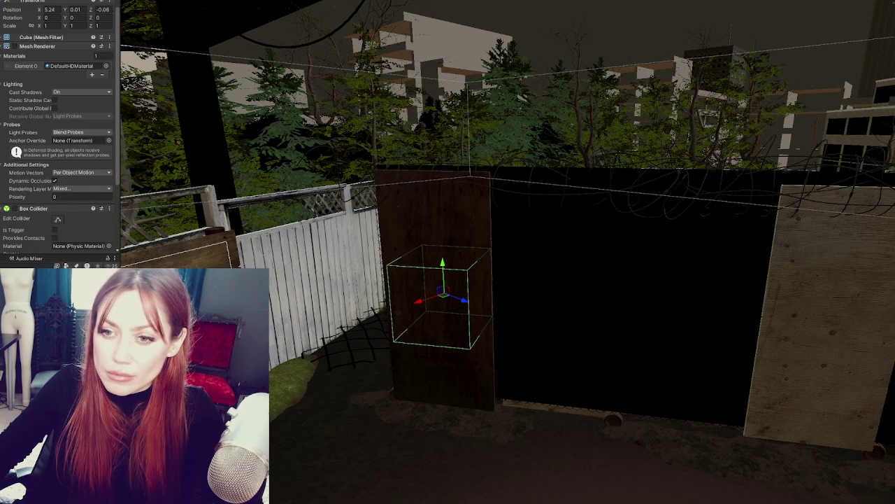
{"action": "left_click", "coordinate": [559, 178], "text": "ctrl"}
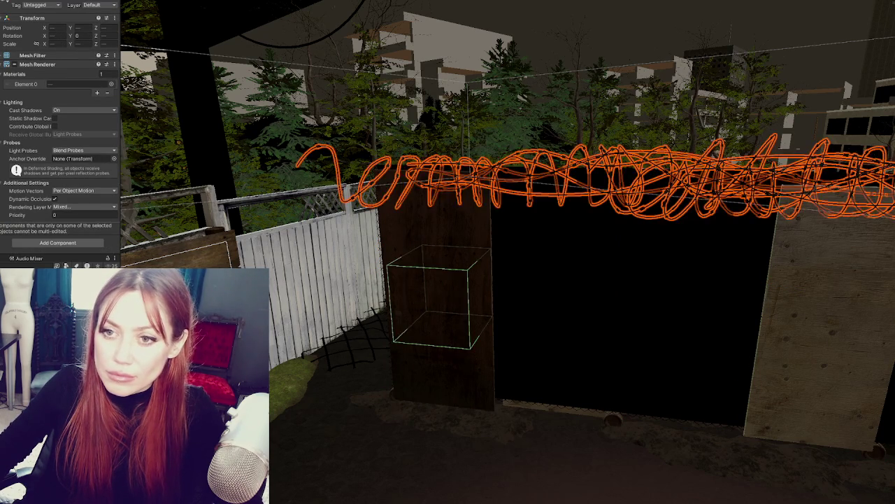
{"action": "left_click", "coordinate": [23, 4]}
{"action": "right_click_drag", "start_coordinate": [489, 214], "coordinate": [408, 226]}
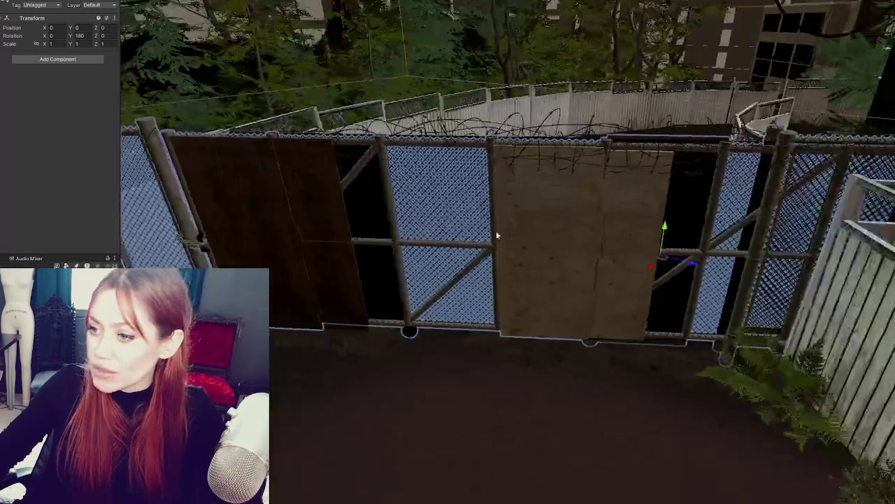
Move the chain-link fence panel along the gate to line it up with the gate posts.
{"action": "right_click_drag", "start_coordinate": [690, 260], "coordinate": [760, 268]}
{"action": "left_click_drag", "start_coordinate": [761, 268], "coordinate": [757, 275]}
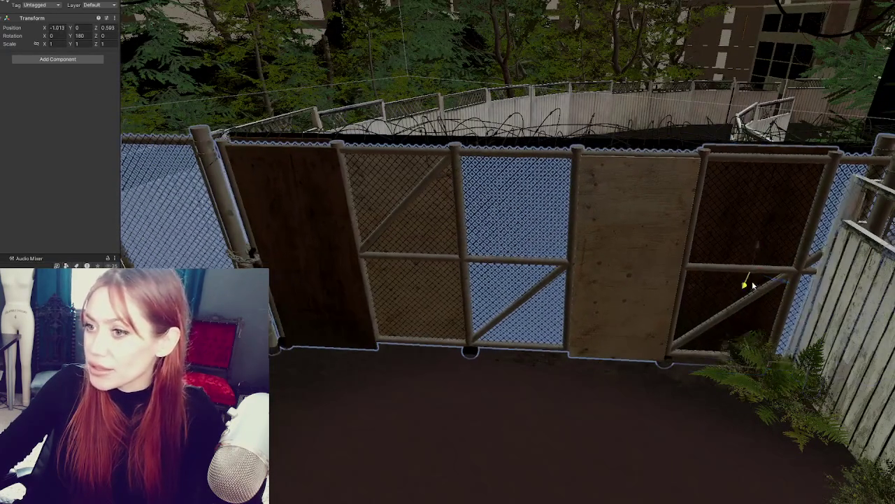
{"action": "right_click_drag", "start_coordinate": [757, 275], "coordinate": [674, 201]}
{"action": "mouse_move", "coordinate": [673, 201]}
{"action": "left_mouse_down"}
{"action": "mouse_move", "coordinate": [680, 194]}
{"action": "mouse_move", "coordinate": [461, 251]}
{"action": "left_mouse_up"}
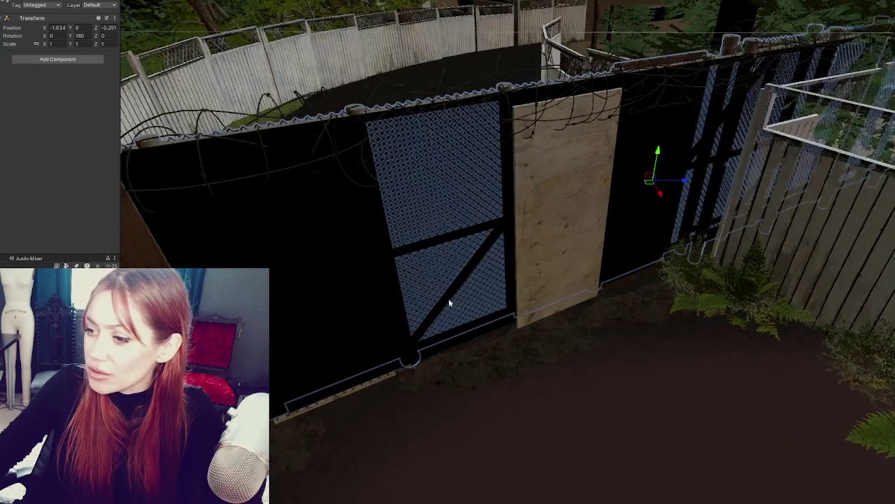
{"action": "right_click_drag", "start_coordinate": [461, 251], "coordinate": [715, 269]}
{"action": "left_click_drag", "start_coordinate": [651, 229], "coordinate": [656, 241]}
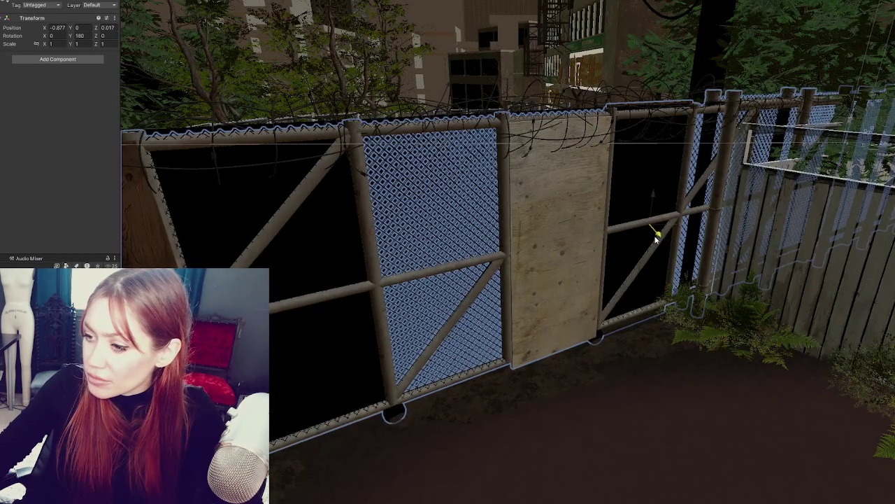
{"action": "mouse_move", "coordinate": [656, 241]}
{"action": "left_mouse_down"}
{"action": "mouse_move", "coordinate": [682, 224]}
{"action": "mouse_move", "coordinate": [679, 214]}
{"action": "left_mouse_up"}
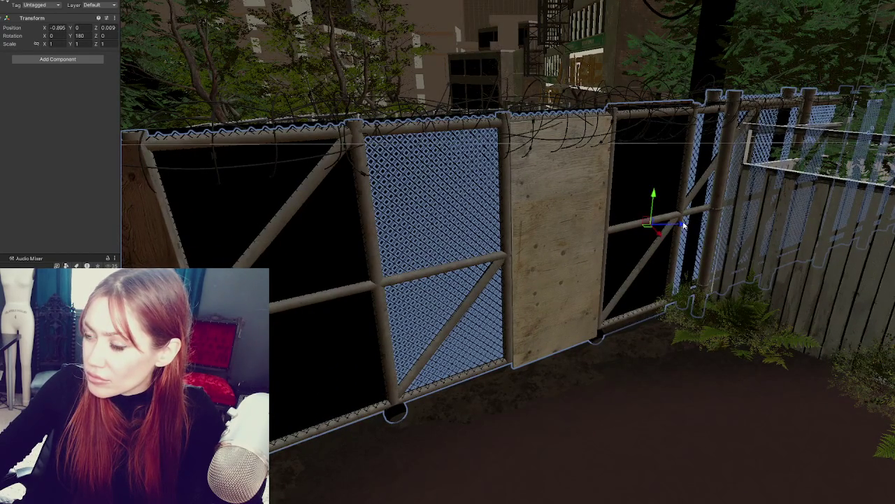
{"action": "right_click_drag", "start_coordinate": [678, 213], "coordinate": [489, 231]}
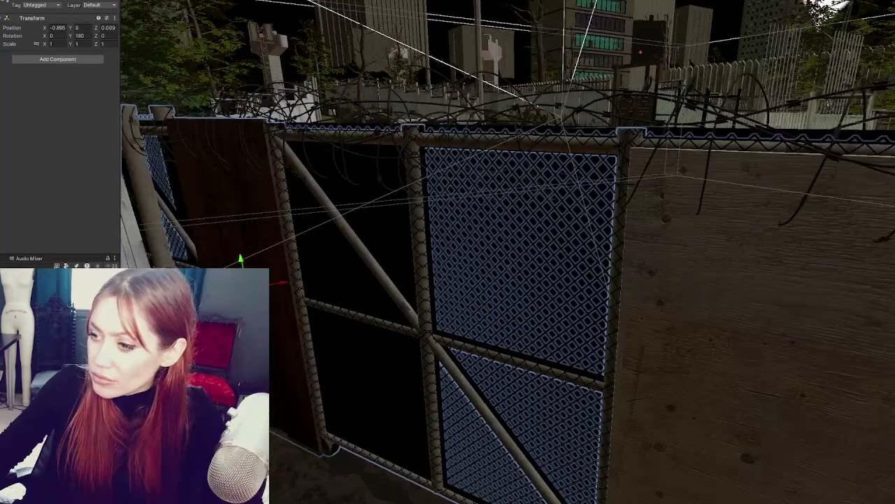
{"action": "key", "text": "f"}
{"action": "left_click_drag", "start_coordinate": [269, 299], "coordinate": [259, 302]}
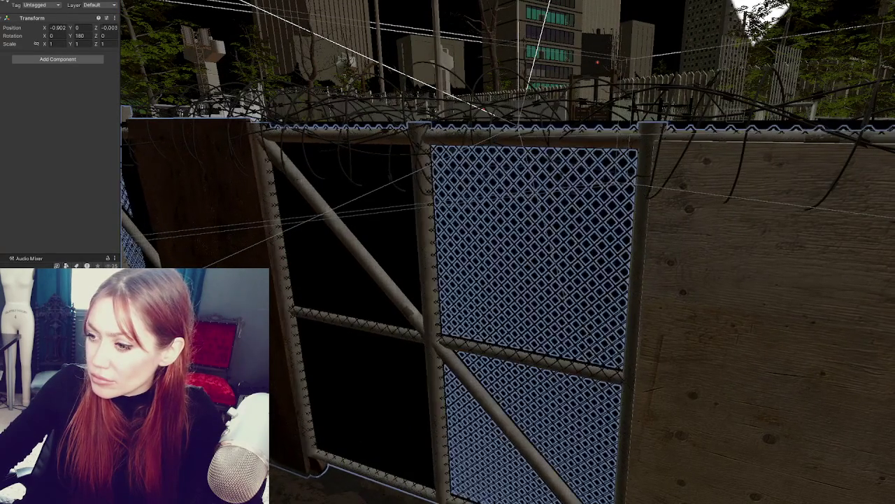
{"action": "right_click_drag", "start_coordinate": [259, 303], "coordinate": [420, 300]}
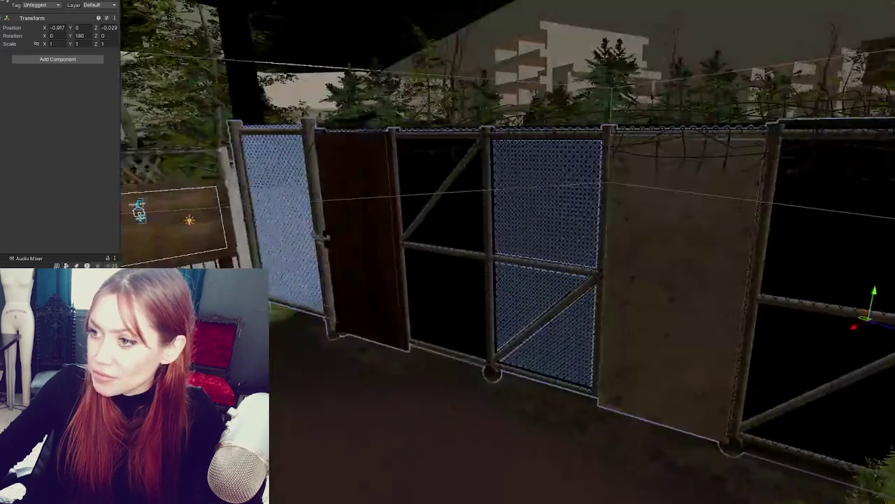
Select the barbed-wire pieces together with the fence gate assembly.
{"action": "left_click", "coordinate": [455, 140]}
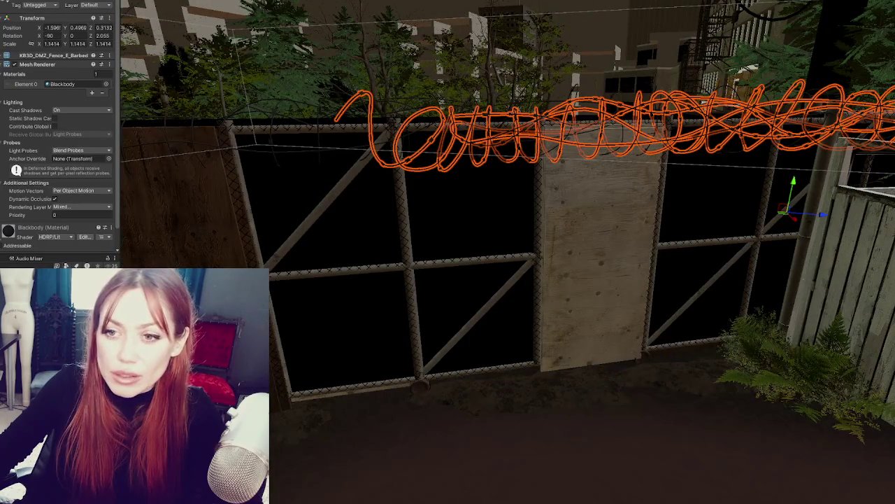
{"action": "left_click", "coordinate": [210, 132], "text": "shift"}
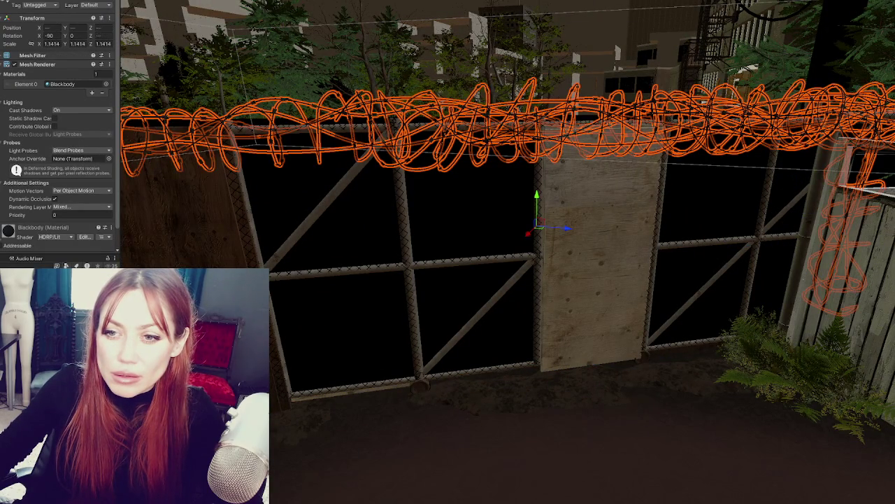
{"action": "left_click", "coordinate": [189, 244], "text": "shift"}
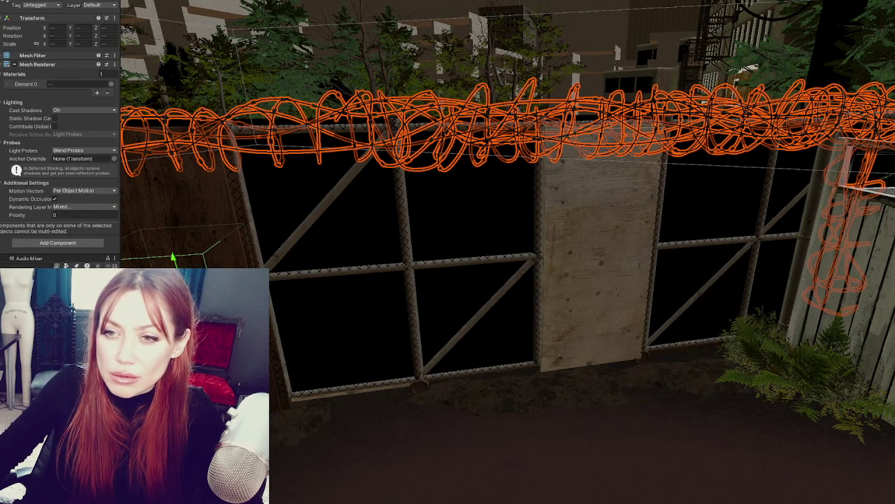
{"action": "left_click", "coordinate": [242, 194]}
{"action": "left_click", "coordinate": [242, 193]}
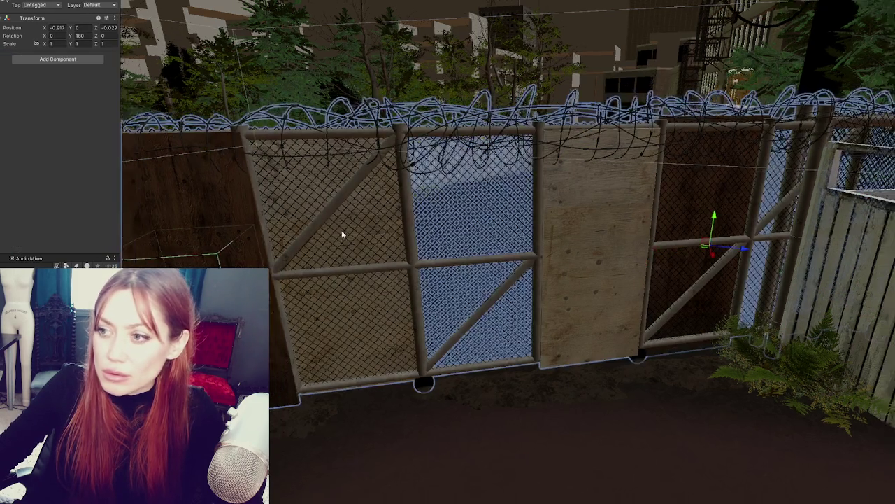
Nudge the whole fence gate assembly slightly sideways along X.
{"action": "mouse_move", "coordinate": [343, 234]}
{"action": "left_mouse_down", "text": "alt"}
{"action": "mouse_move", "coordinate": [682, 248]}
{"action": "mouse_move", "coordinate": [693, 259]}
{"action": "mouse_move", "coordinate": [591, 273]}
{"action": "mouse_move", "coordinate": [603, 270]}
{"action": "left_mouse_up", "text": "alt"}
{"action": "scroll", "coordinate": [708, 250], "scroll_direction": "down", "scroll_amount": 2}
{"action": "mouse_move", "coordinate": [474, 248]}
{"action": "left_mouse_down", "text": "alt"}
{"action": "mouse_move", "coordinate": [506, 236]}
{"action": "mouse_move", "coordinate": [446, 265]}
{"action": "mouse_move", "coordinate": [420, 252]}
{"action": "mouse_move", "coordinate": [428, 259]}
{"action": "mouse_move", "coordinate": [420, 259]}
{"action": "mouse_move", "coordinate": [451, 247]}
{"action": "left_mouse_up", "text": "alt"}
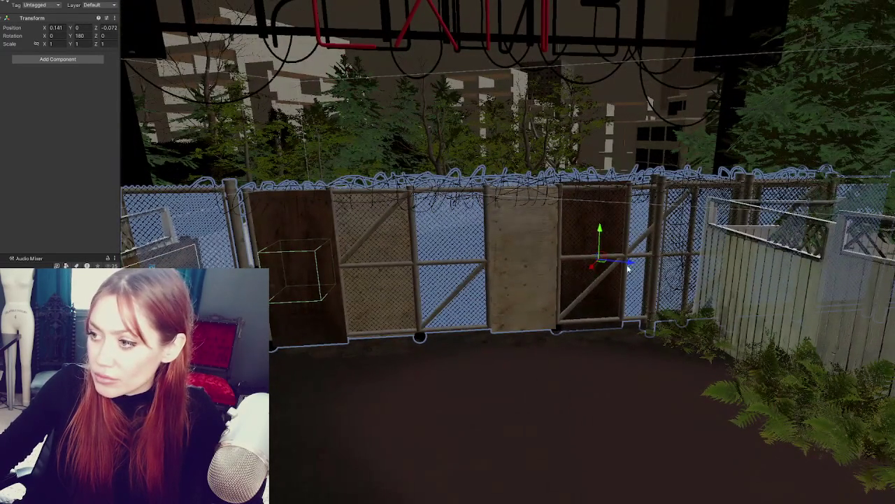
{"action": "mouse_move", "coordinate": [628, 268]}
{"action": "left_mouse_down"}
{"action": "mouse_move", "coordinate": [622, 265]}
{"action": "mouse_move", "coordinate": [685, 306]}
{"action": "mouse_move", "coordinate": [672, 273]}
{"action": "left_mouse_up"}
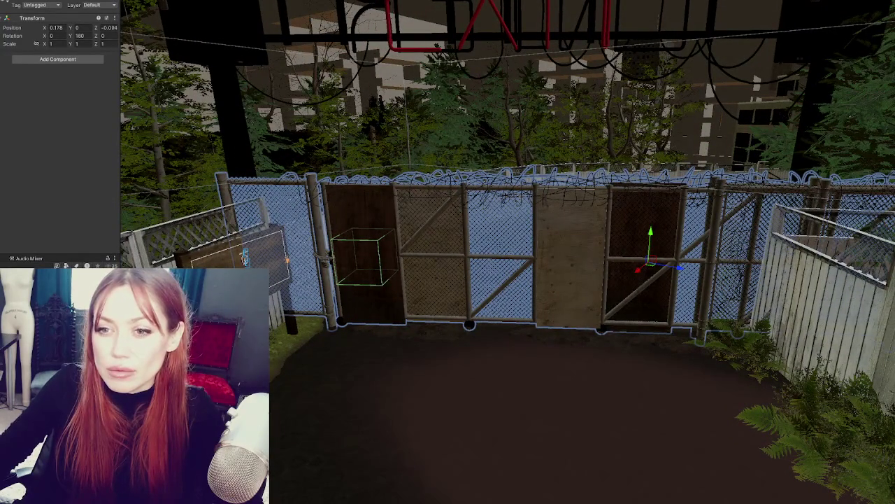
{"action": "left_click", "coordinate": [647, 279]}
{"action": "left_click", "coordinate": [35, 64]}
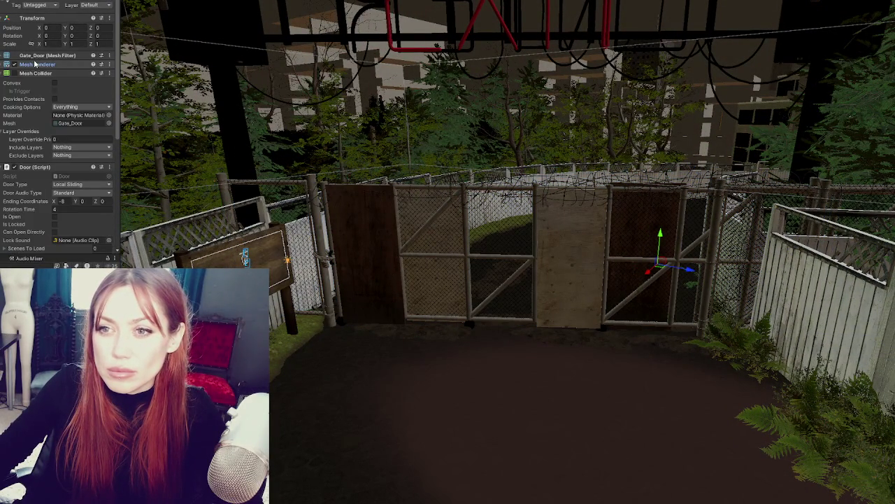
{"action": "left_click", "coordinate": [35, 73]}
{"action": "left_click", "coordinate": [35, 81]}
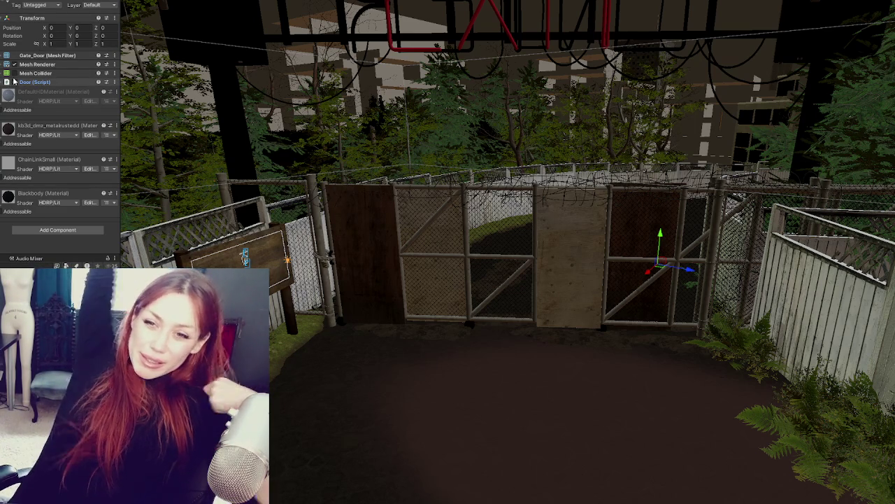
{"action": "left_click", "coordinate": [2, 126]}
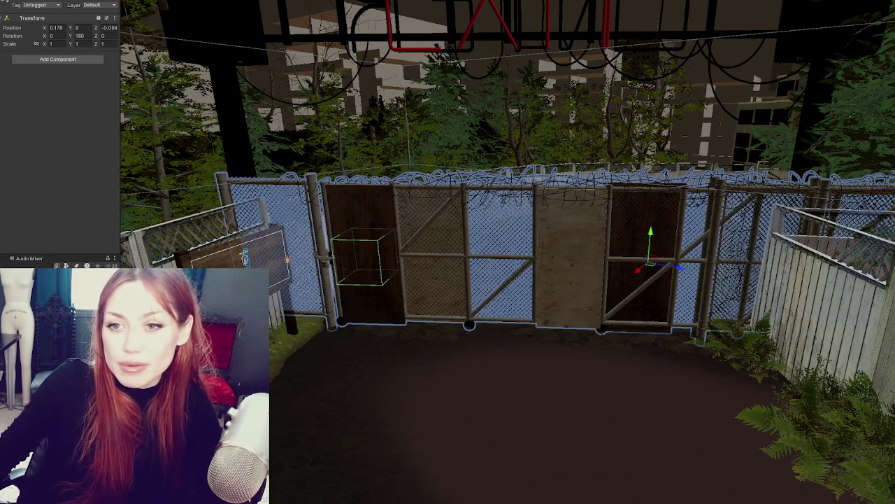
{"action": "right_click", "coordinate": [1, 126]}
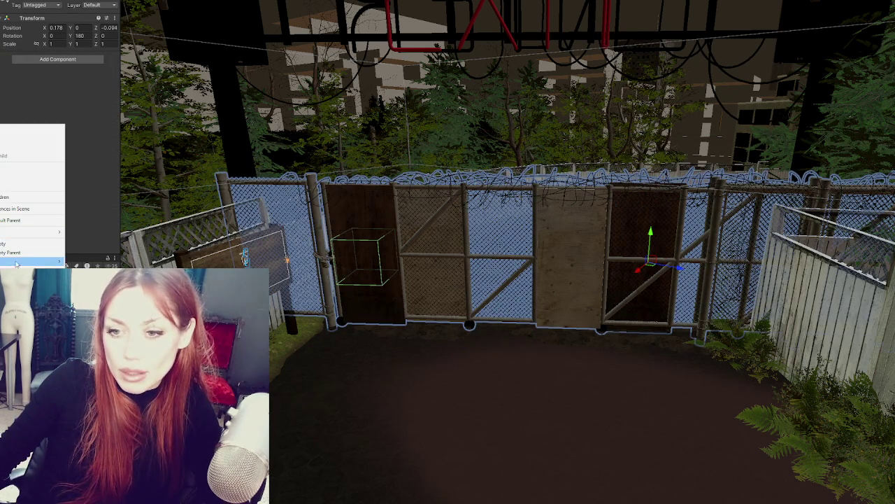
{"action": "left_click", "coordinate": [21, 260]}
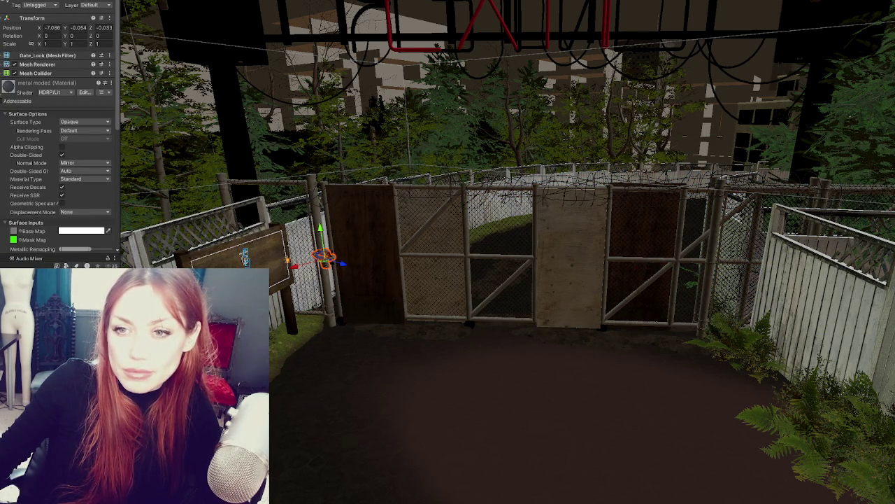
{"action": "key", "text": "Up"}
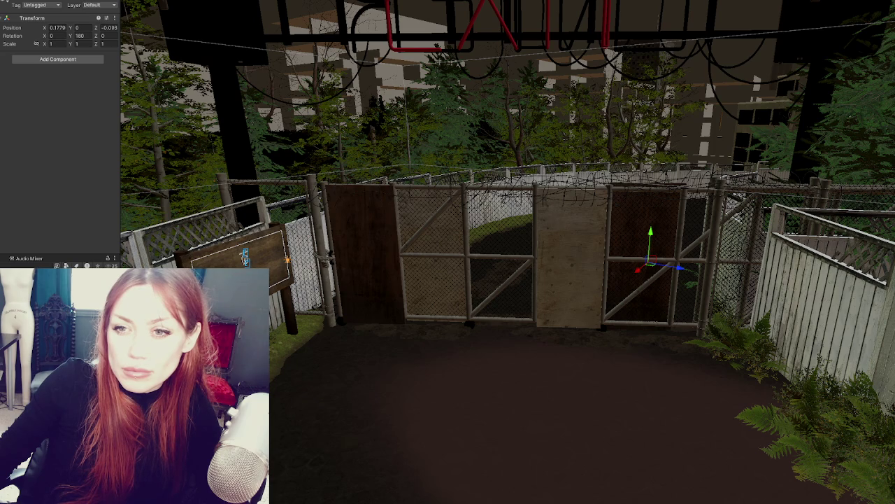
{"action": "key", "text": "Up"}
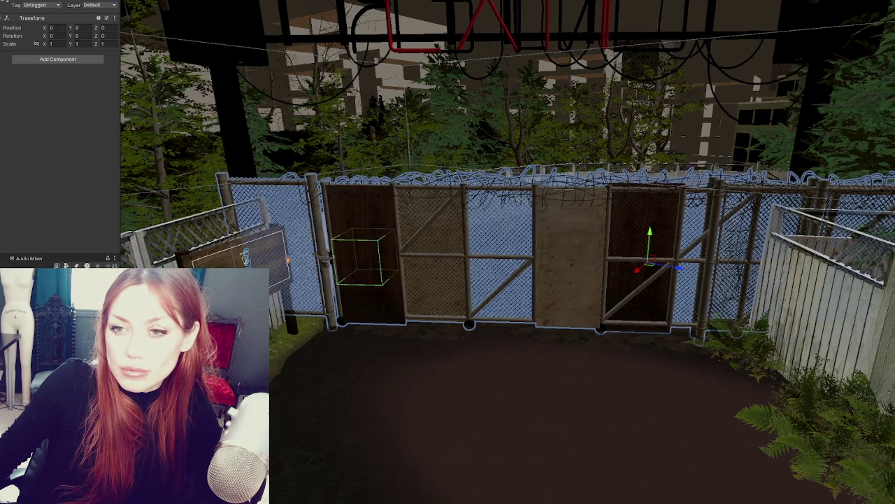
{"action": "key", "text": "f"}
{"action": "scroll", "coordinate": [507, 252], "scroll_direction": "up", "scroll_amount": 5}
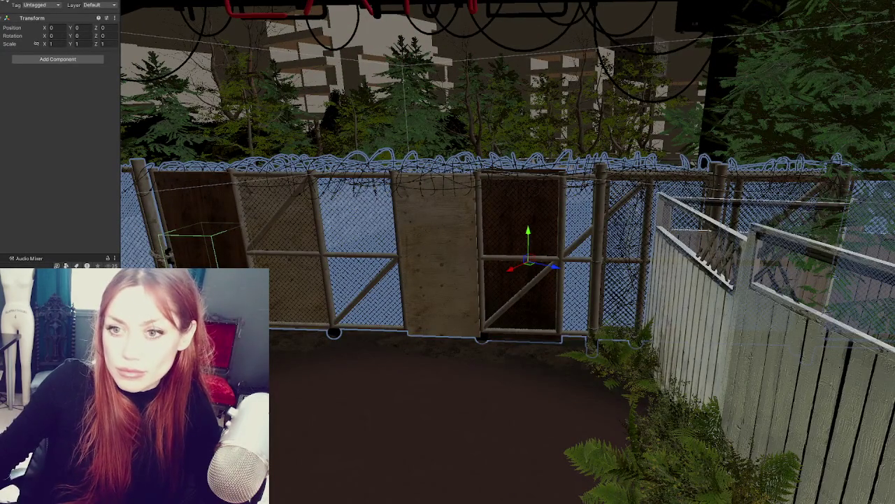
{"action": "key", "text": "Down"}
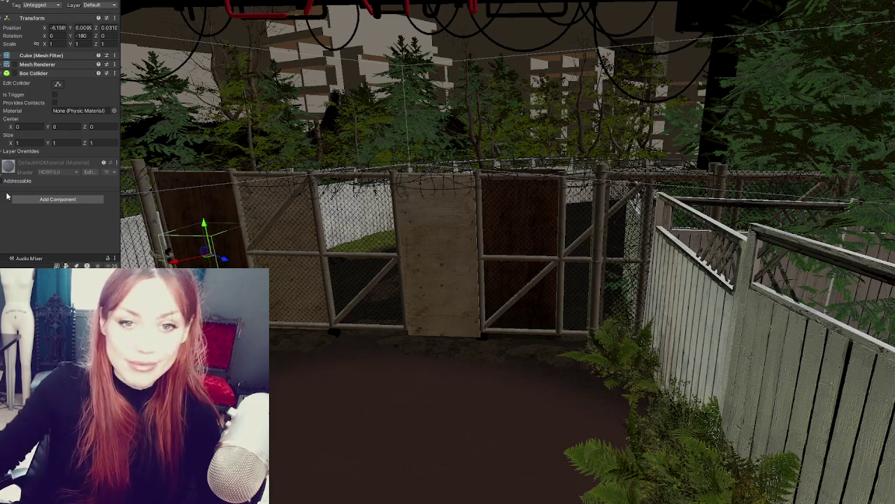
{"action": "mouse_move", "coordinate": [147, 219]}
{"action": "right_mouse_down"}
{"action": "mouse_move", "coordinate": [335, 247]}
{"action": "mouse_move", "coordinate": [319, 252]}
{"action": "right_mouse_up"}
Move the trigger cube slightly left and rotate it to about 165° on Y.
{"action": "middle_click_drag", "start_coordinate": [318, 252], "coordinate": [549, 270]}
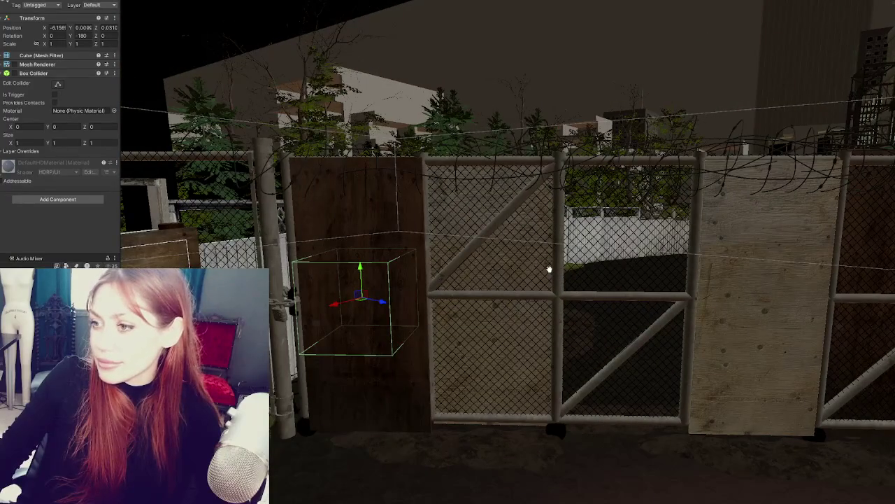
{"action": "mouse_move", "coordinate": [549, 269]}
{"action": "right_mouse_down"}
{"action": "mouse_move", "coordinate": [394, 256]}
{"action": "mouse_move", "coordinate": [336, 238]}
{"action": "mouse_move", "coordinate": [339, 276]}
{"action": "right_mouse_up"}
{"action": "mouse_move", "coordinate": [318, 296]}
{"action": "left_mouse_down"}
{"action": "mouse_move", "coordinate": [310, 296]}
{"action": "mouse_move", "coordinate": [327, 299]}
{"action": "mouse_move", "coordinate": [294, 296]}
{"action": "mouse_move", "coordinate": [333, 302]}
{"action": "left_mouse_up"}
{"action": "key", "text": "e"}
{"action": "mouse_move", "coordinate": [332, 302]}
{"action": "right_mouse_down"}
{"action": "mouse_move", "coordinate": [394, 320]}
{"action": "mouse_move", "coordinate": [335, 294]}
{"action": "mouse_move", "coordinate": [304, 293]}
{"action": "right_mouse_up"}
{"action": "left_click_drag", "start_coordinate": [303, 294], "coordinate": [294, 311]}
Select the Gate_Door and bring up its Door script settings.
{"action": "left_click", "coordinate": [329, 307]}
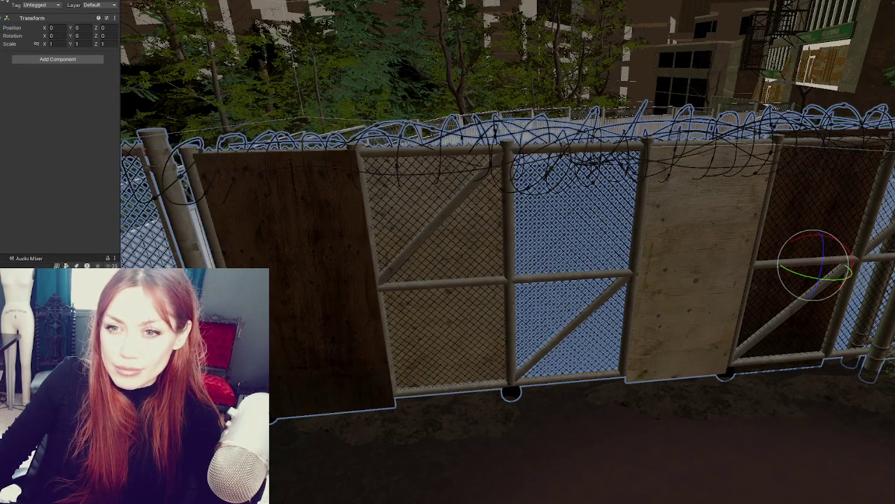
{"action": "left_click", "coordinate": [329, 308]}
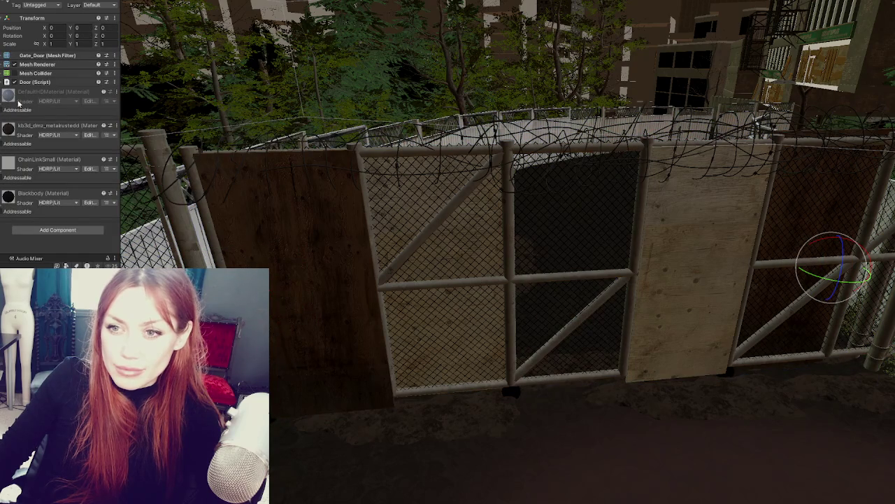
{"action": "left_click", "coordinate": [24, 90]}
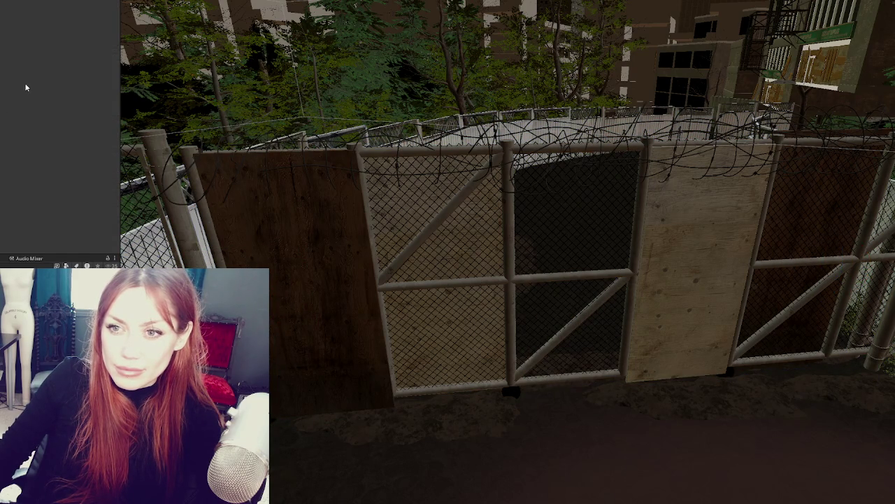
{"action": "key", "text": "ctrl+z"}
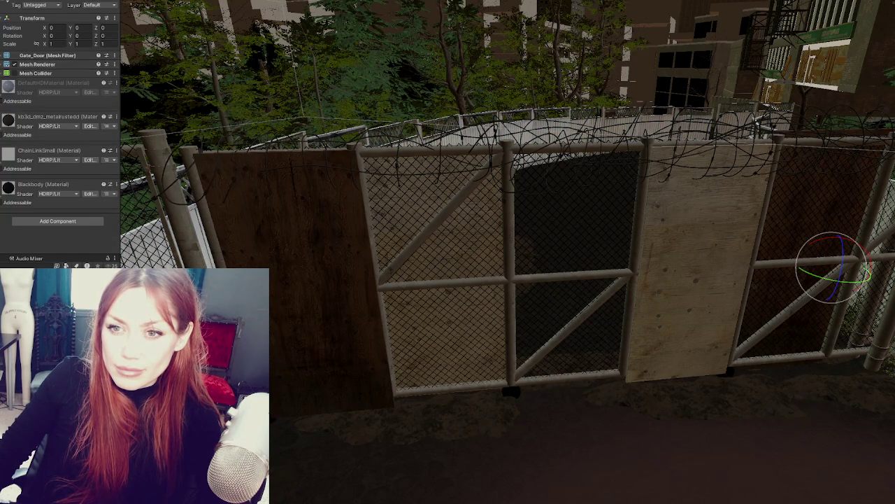
{"action": "key", "text": "ctrl+z"}
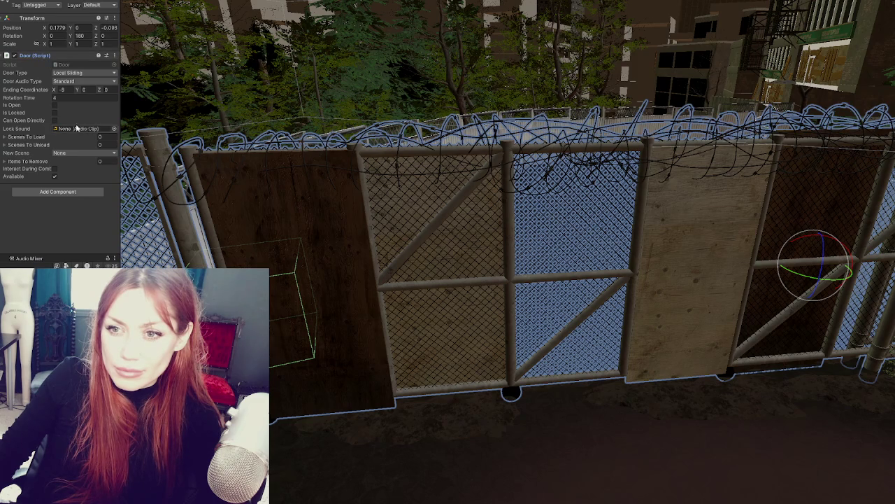
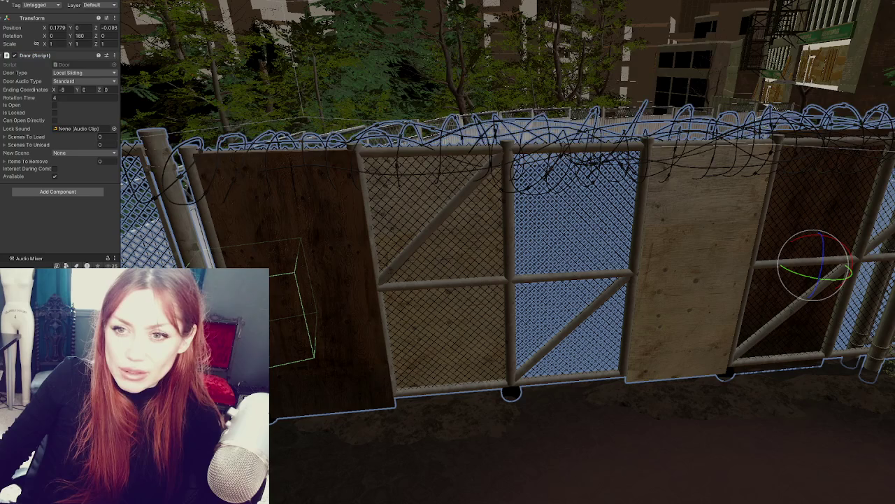
Select the trigger cube in front of the gate, using undo/redo to move through the selection history.
{"action": "left_click", "coordinate": [294, 301]}
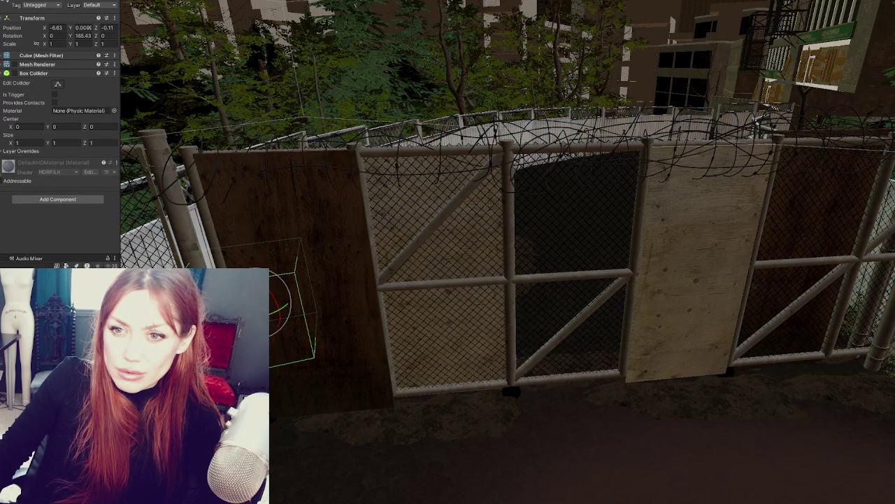
{"action": "key", "text": "ctrl+z"}
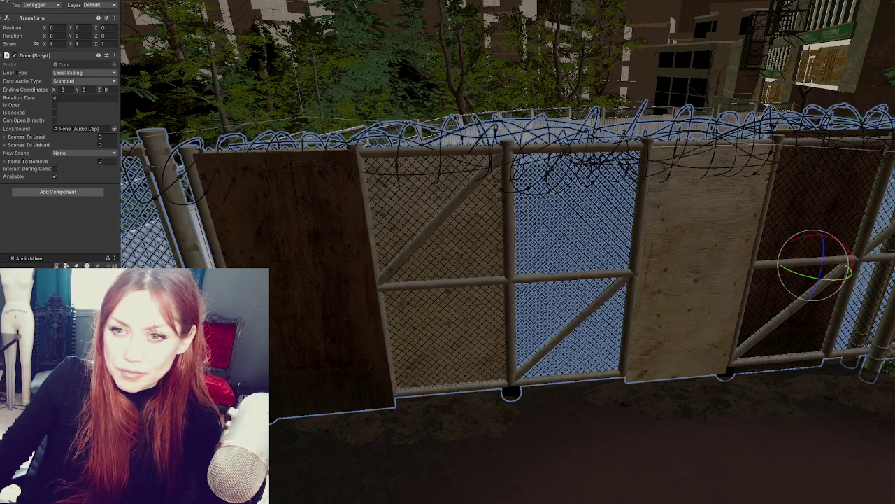
{"action": "key", "text": "ctrl+z"}
{"action": "key", "text": "ctrl+z"}
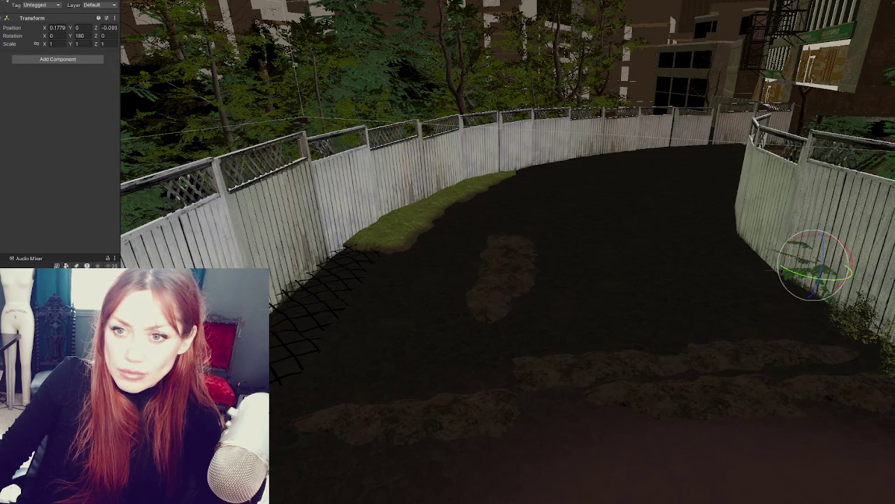
{"action": "key", "text": "ctrl+z"}
{"action": "key", "text": "ctrl+z"}
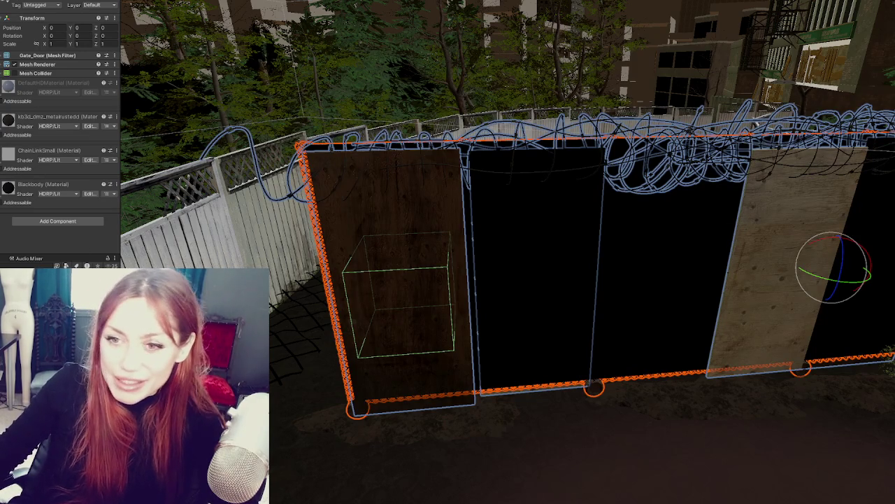
{"action": "left_click", "coordinate": [430, 280]}
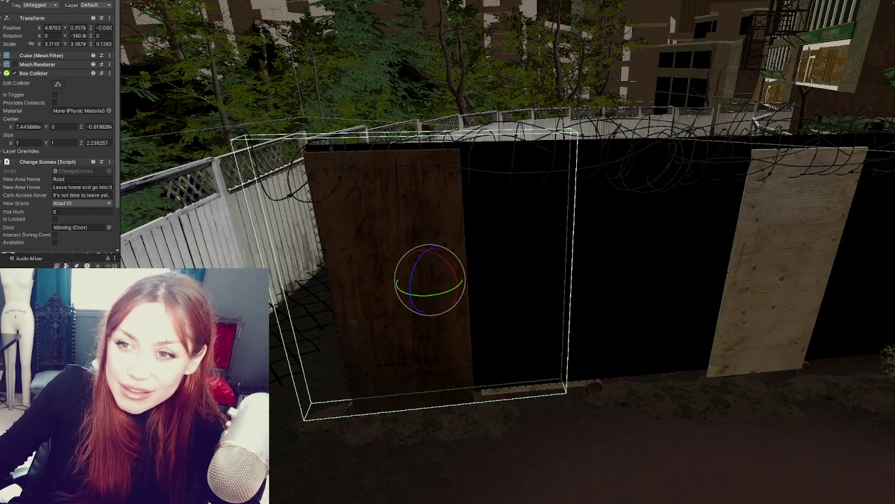
{"action": "scroll", "coordinate": [59, 162], "scroll_direction": "down", "scroll_amount": 2}
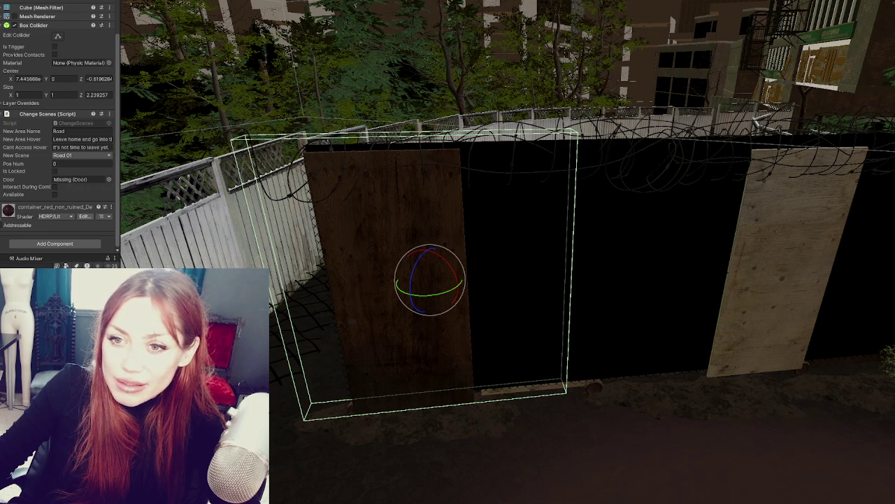
{"action": "key", "text": "ctrl+z"}
{"action": "key", "text": "ctrl+y"}
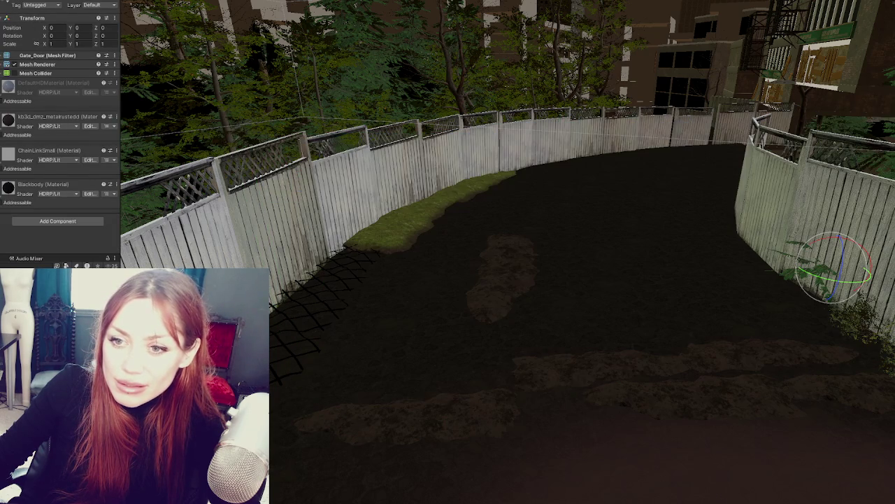
{"action": "key", "text": "ctrl+y"}
{"action": "key", "text": "ctrl+z"}
{"action": "key", "text": "ctrl+z"}
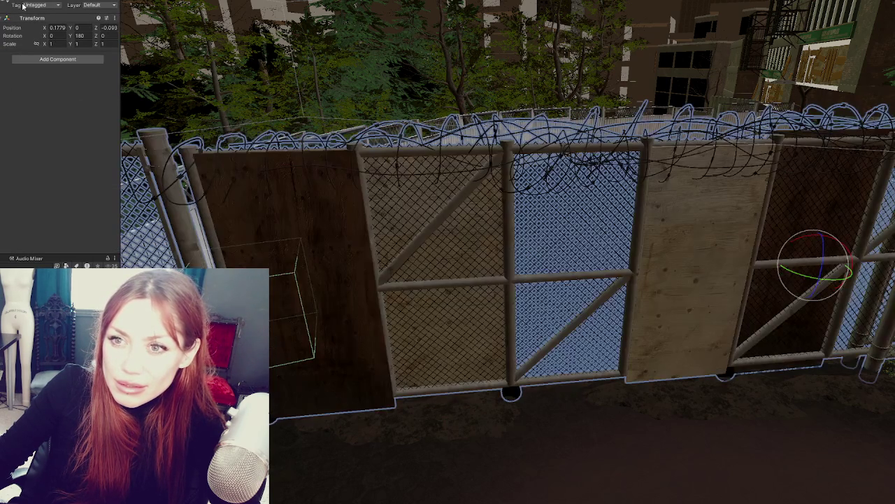
{"action": "key", "text": "ctrl+z"}
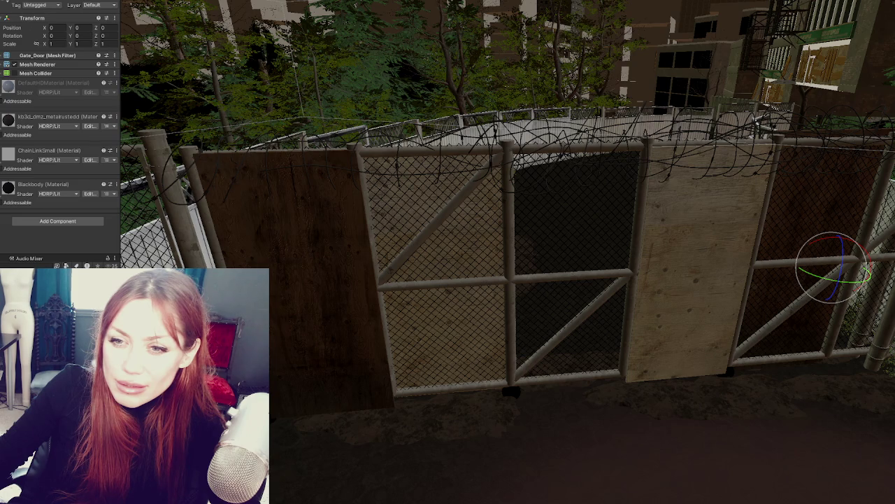
Cycle the selection history between fence, gate door and trigger cube, ending on the trigger cube.
{"action": "key", "text": "ctrl+y"}
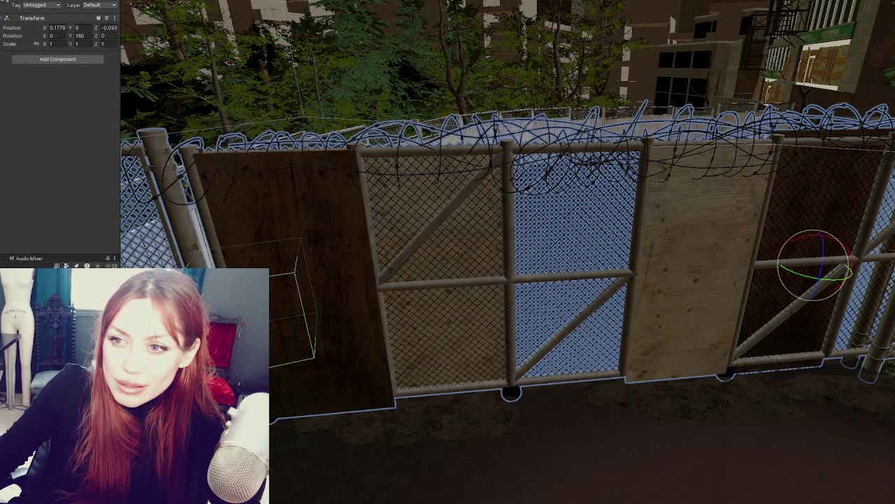
{"action": "key", "text": "ctrl+y"}
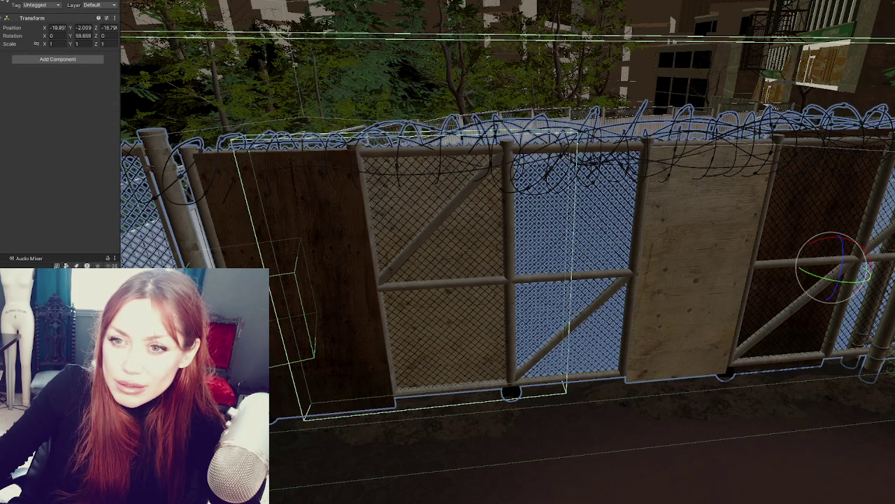
{"action": "key", "text": "ctrl+z"}
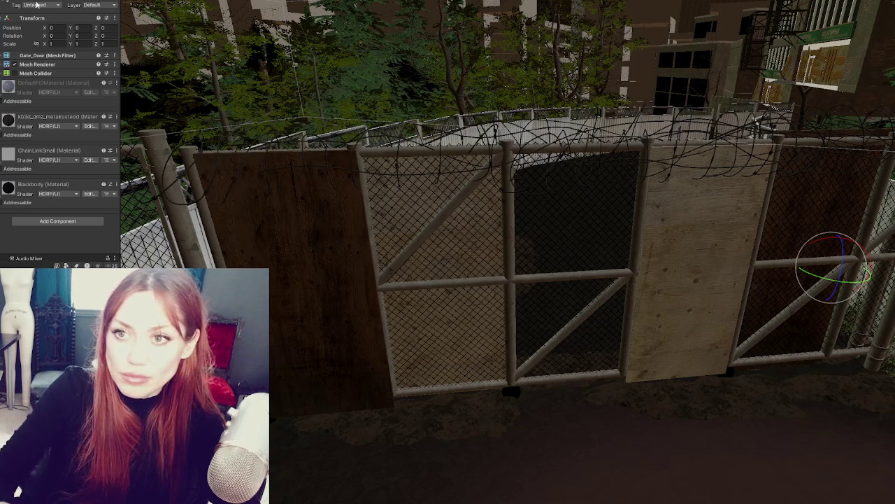
{"action": "key", "text": "ctrl+y"}
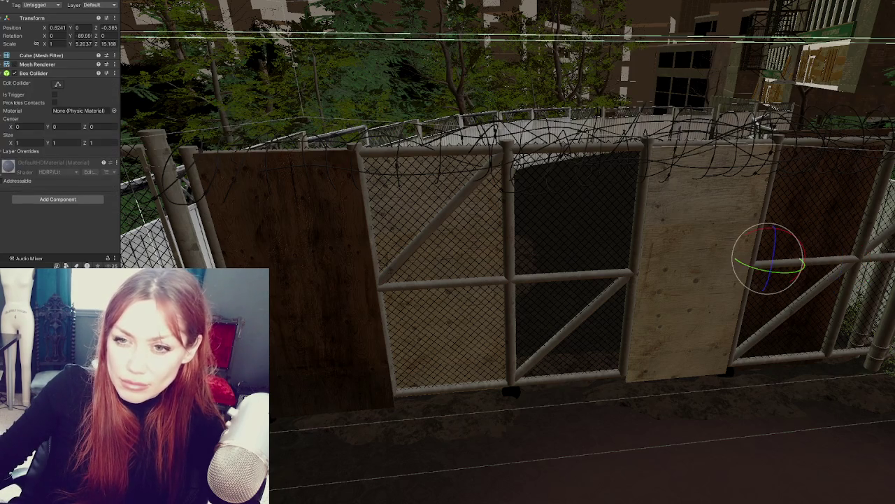
{"action": "key", "text": "ctrl+z"}
{"action": "key", "text": "ctrl+z"}
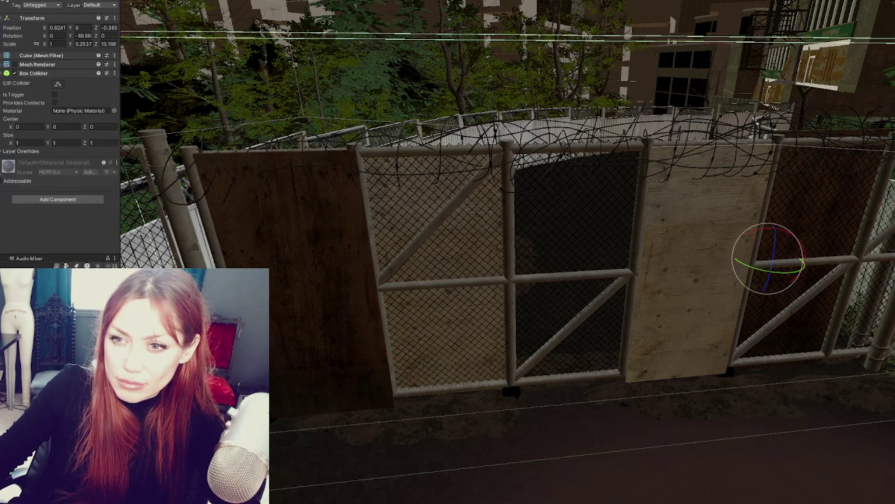
{"action": "key", "text": "ctrl+z"}
{"action": "scroll", "coordinate": [94, 121], "scroll_direction": "down", "scroll_amount": 3}
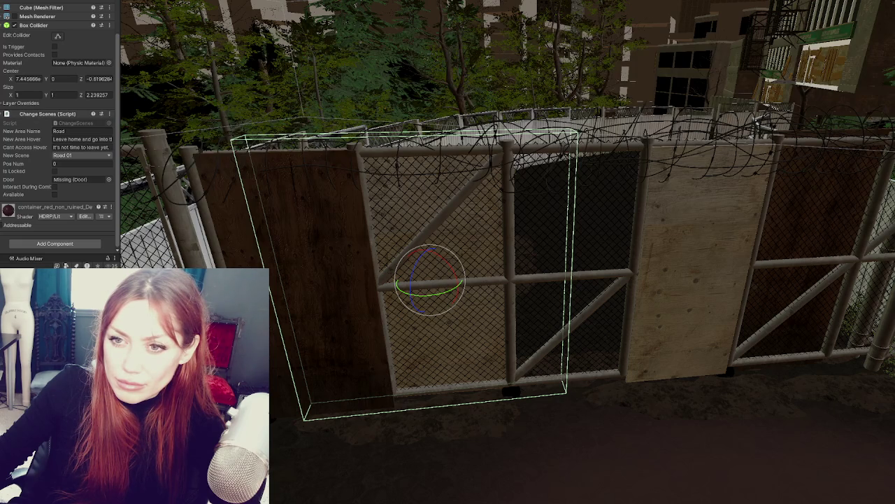
{"action": "key", "text": "ctrl+z"}
{"action": "key", "text": "ctrl+y"}
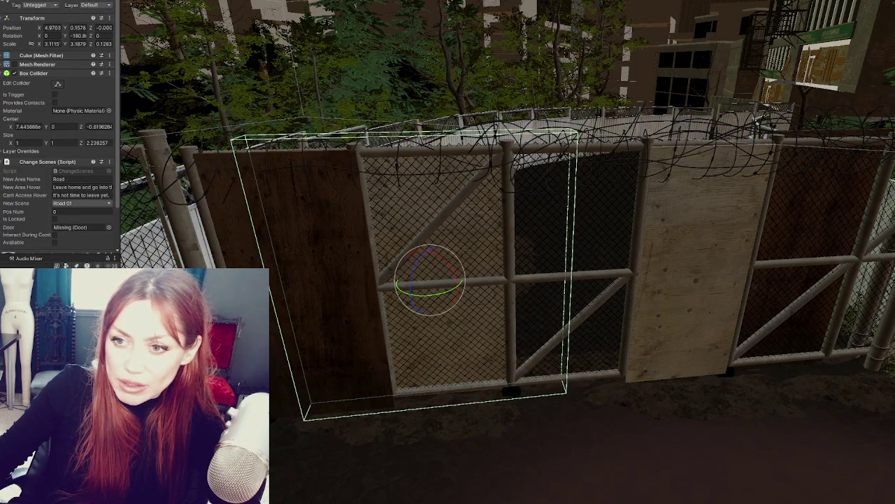
Assign the gate's Geo object to the Change Scenes script's Door field.
{"action": "left_click_drag", "start_coordinate": [74, 219], "coordinate": [79, 227]}
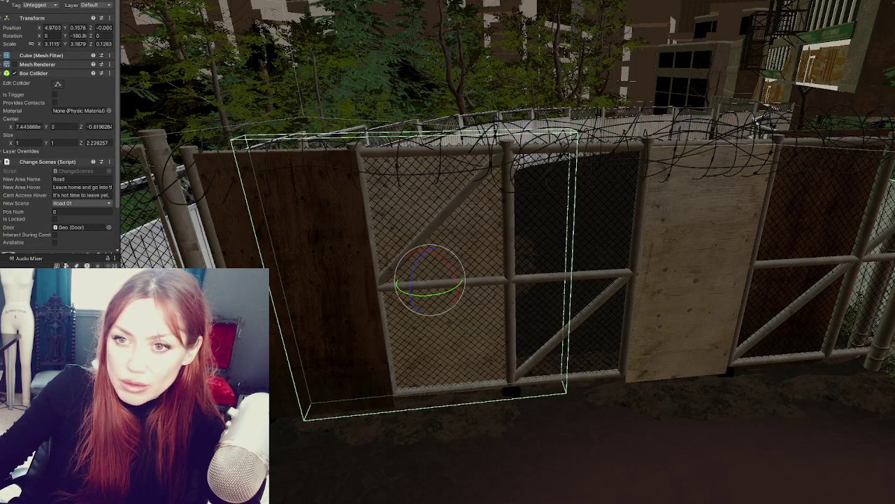
{"action": "key", "text": "ctrl+z"}
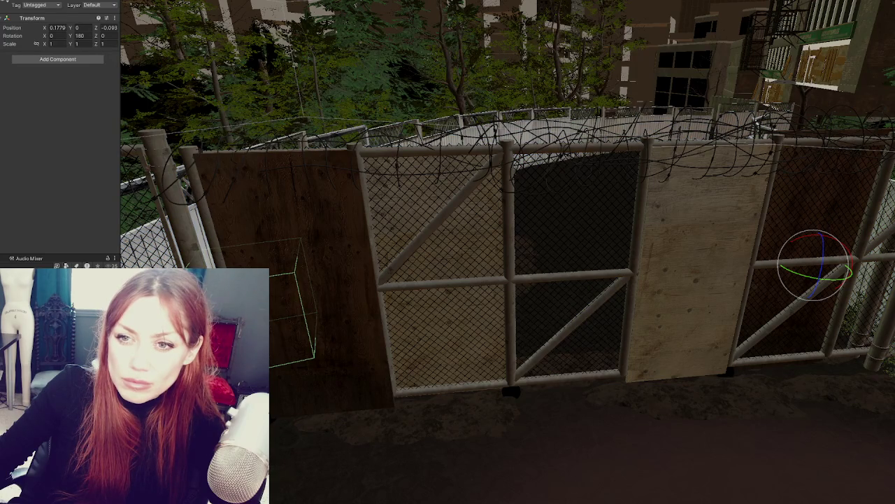
{"action": "key", "text": "ctrl+y"}
{"action": "key", "text": "ctrl+z"}
{"action": "key", "text": "ctrl+z"}
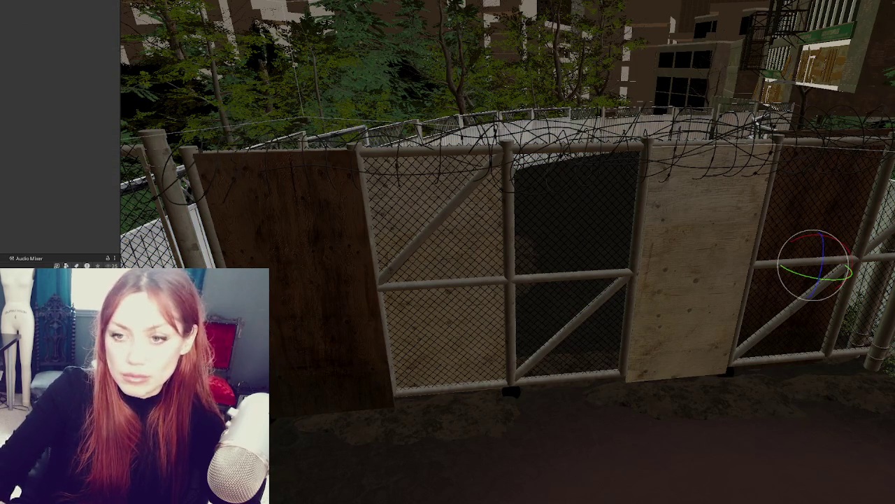
{"action": "key", "text": "ctrl+z"}
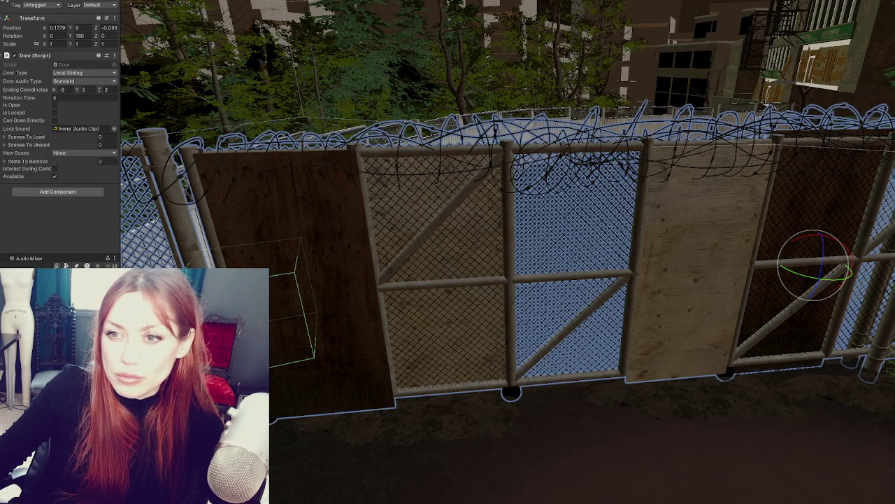
{"action": "key", "text": "ctrl+y"}
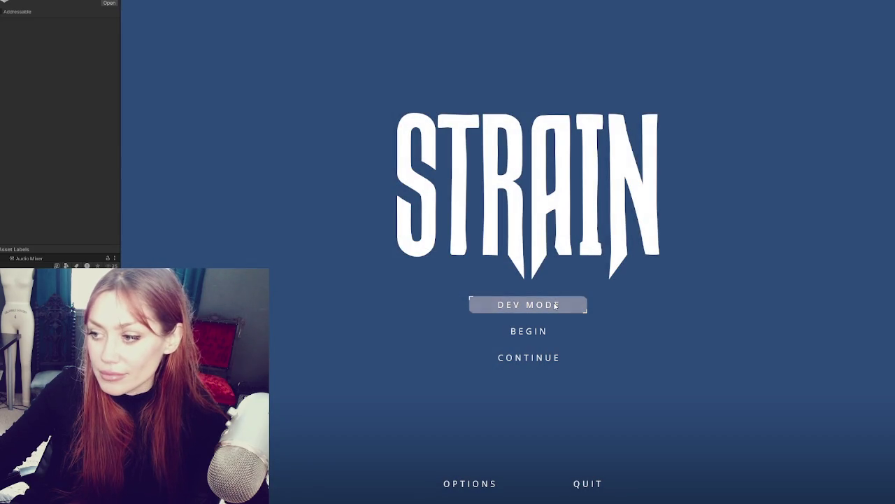
Start the game in Dev Mode from the STRAIN title menu.
{"action": "left_click", "coordinate": [522, 303]}
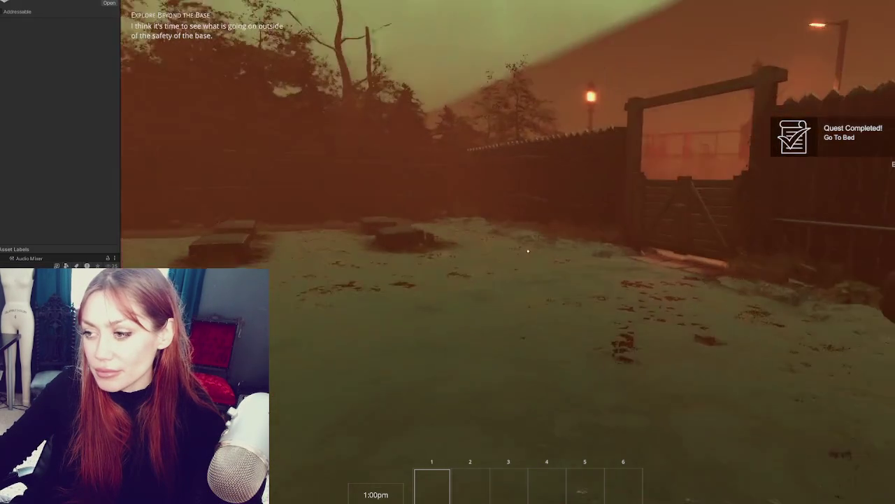
Walk through the wooden base gate to the chain-link gate, look around, then pause the game.
{"action": "key", "text": "w"}
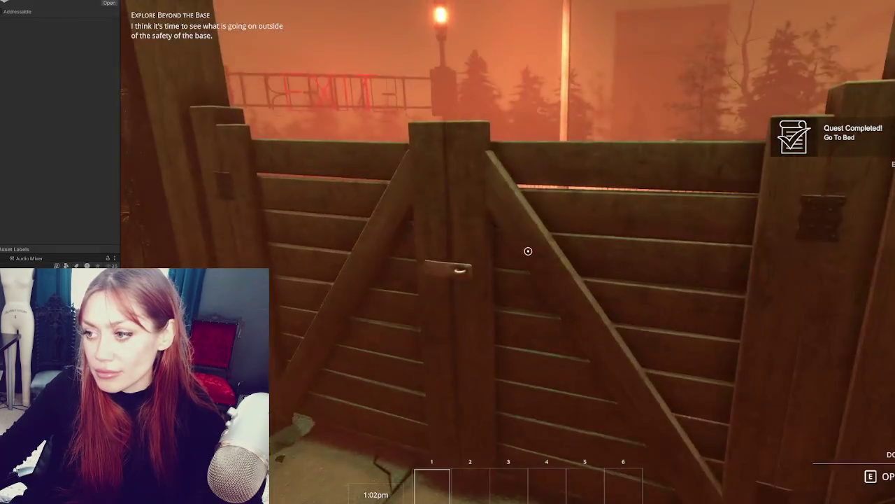
{"action": "key", "text": "e"}
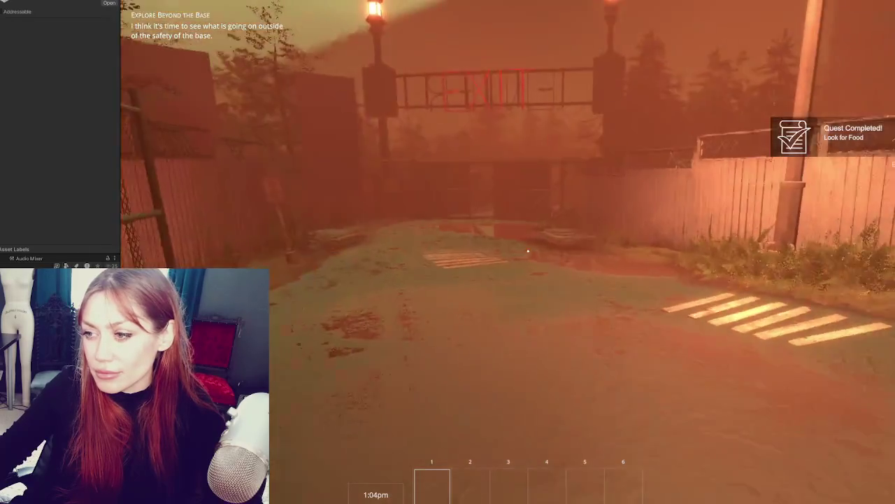
{"action": "key", "text": "w"}
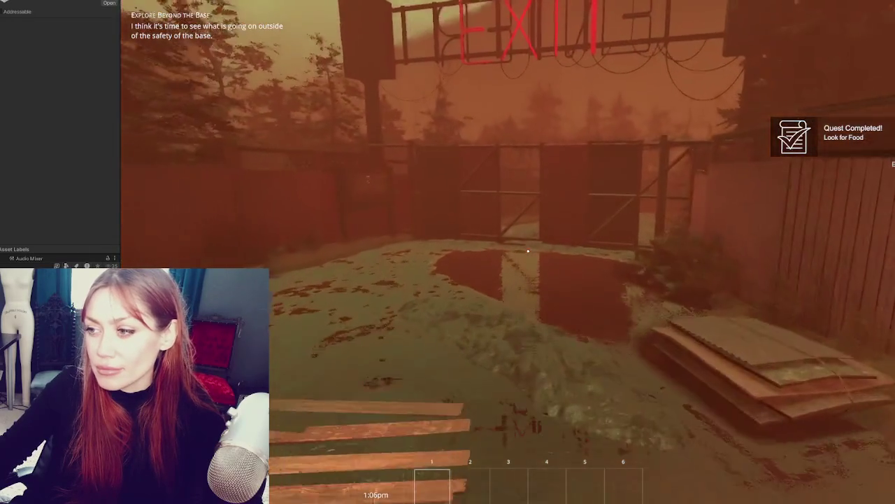
{"action": "key", "text": "w"}
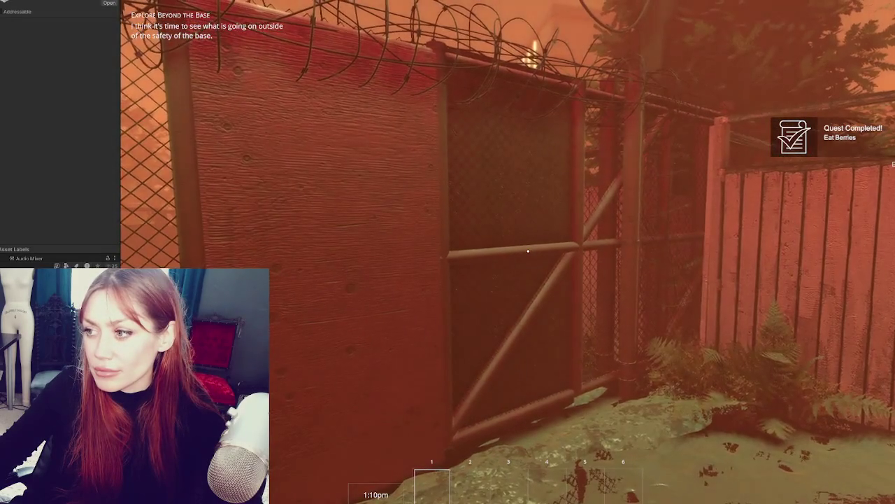
{"action": "key", "text": "s"}
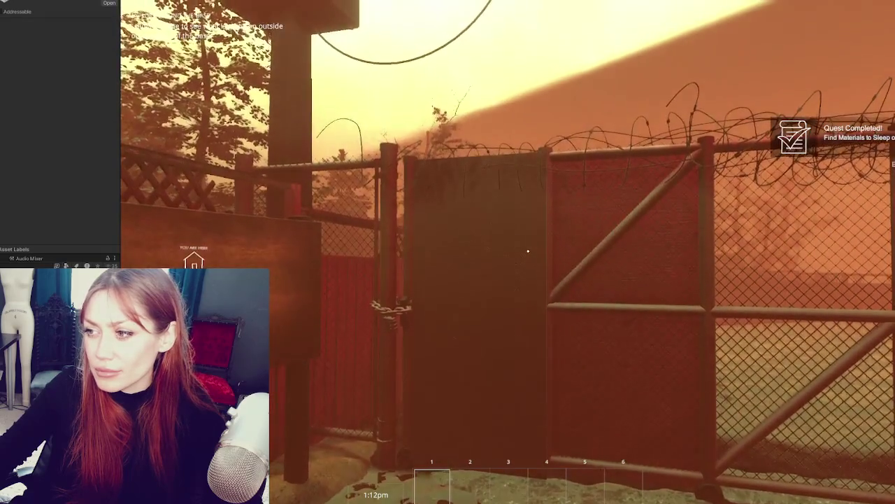
{"action": "key", "text": "w"}
{"action": "key", "text": "w"}
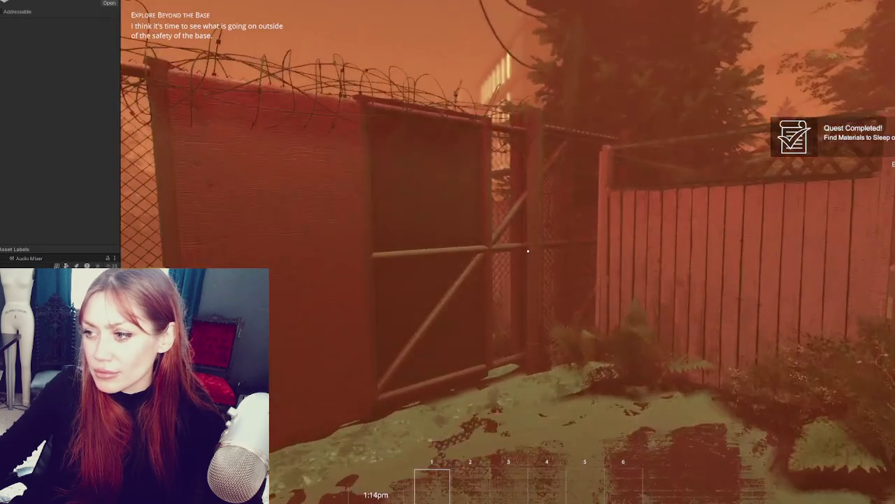
{"action": "key", "text": "e"}
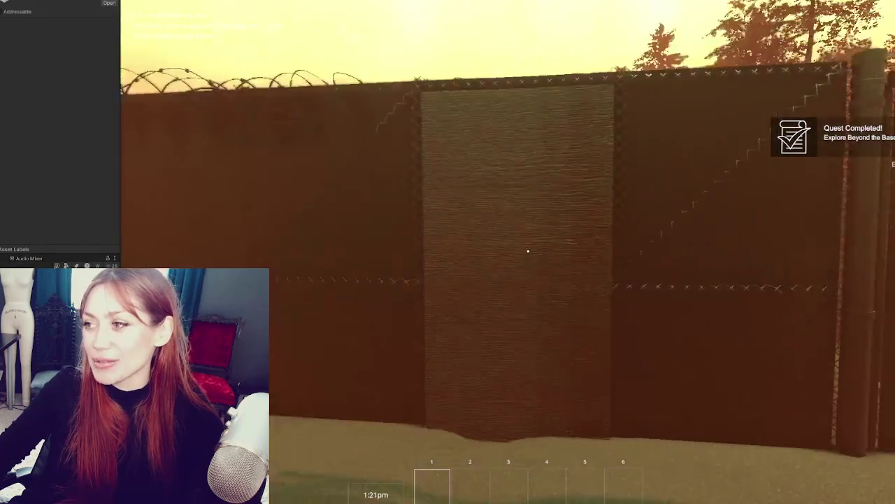
{"action": "key", "text": "e"}
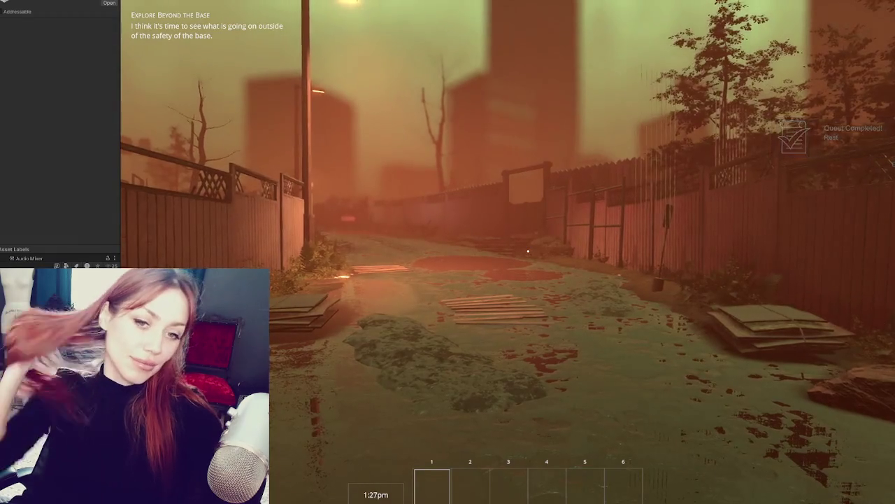
{"action": "key", "text": "Escape"}
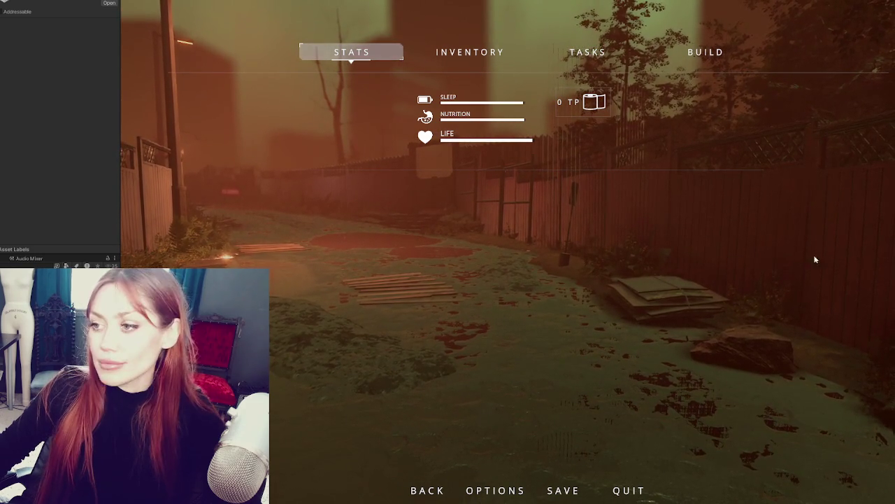
{"action": "key", "text": "Escape"}
{"action": "key", "text": "Escape"}
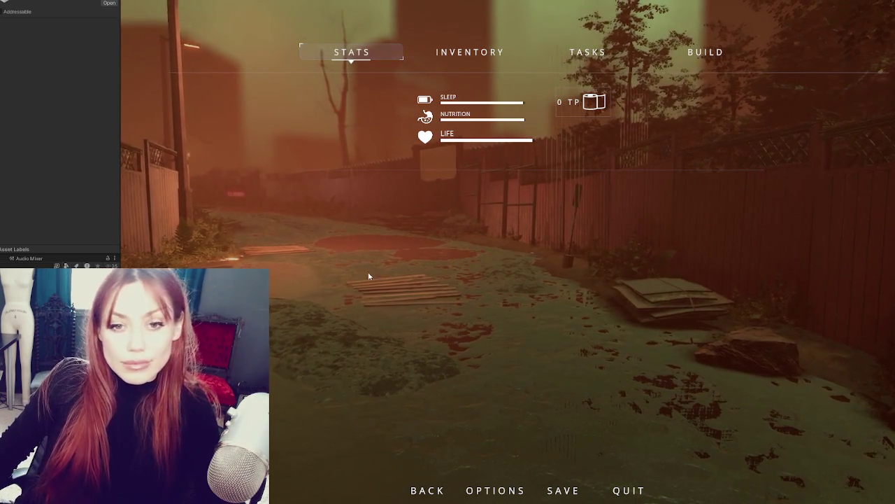
{"action": "key", "text": "Escape"}
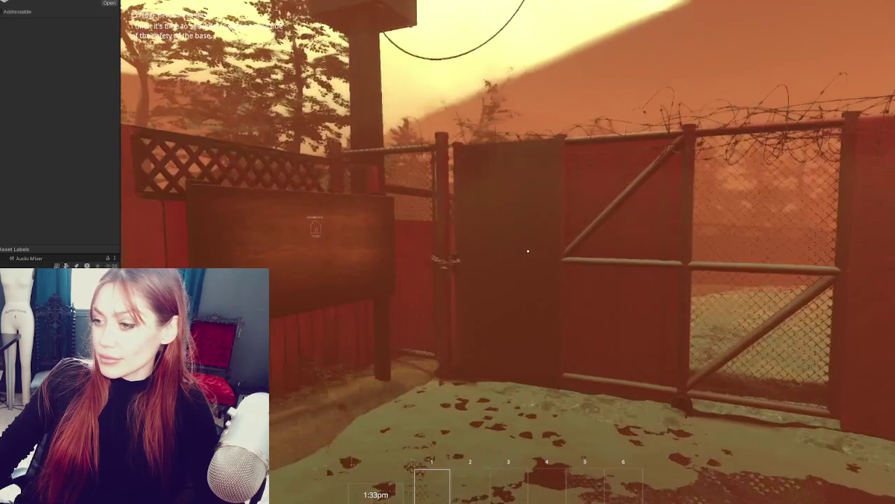
Walk up to the chained sliding gate, inspect its padlock and chain closely, then pause.
{"action": "key", "text": "w"}
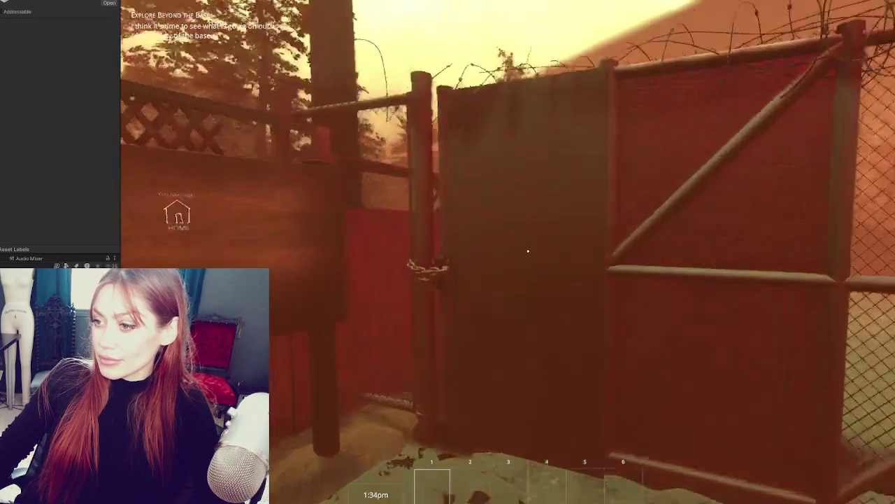
{"action": "key", "text": "w"}
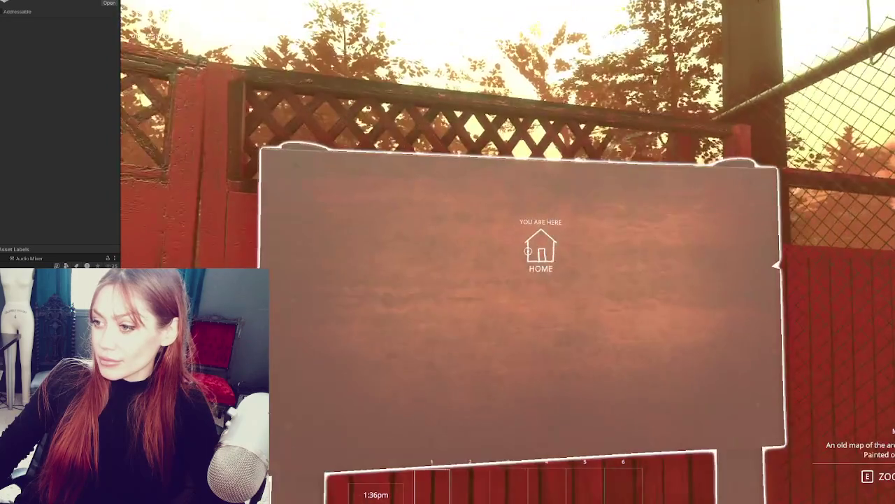
{"action": "key", "text": "w"}
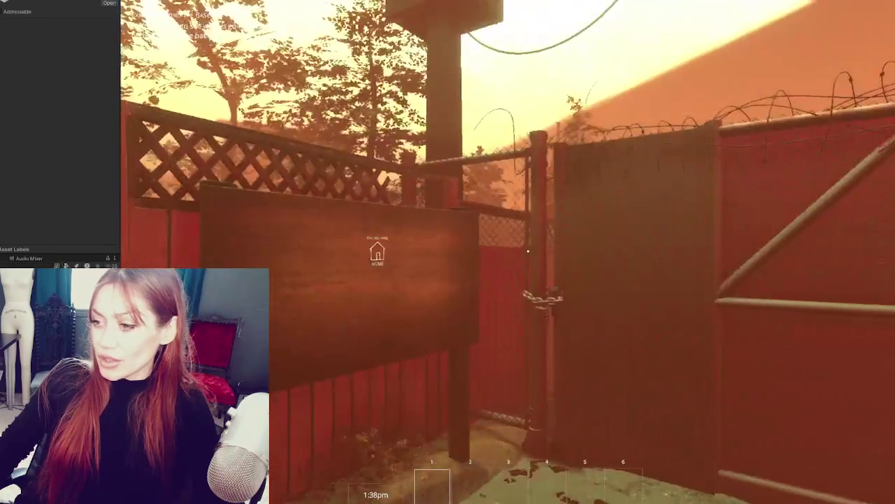
{"action": "key", "text": "w"}
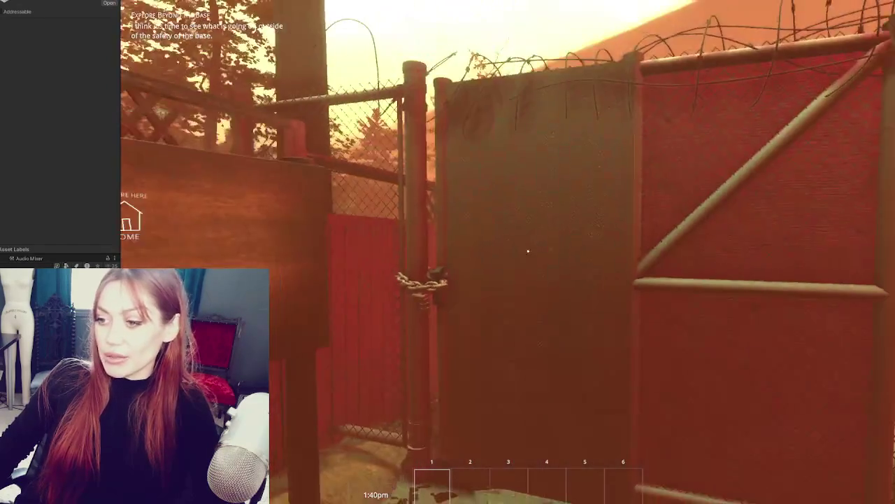
{"action": "key", "text": "w"}
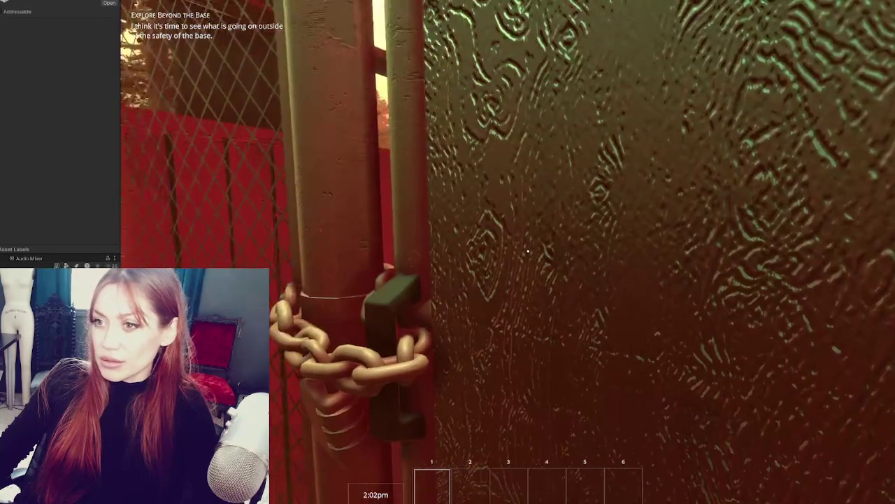
{"action": "key", "text": "Escape"}
{"action": "key", "text": "Escape"}
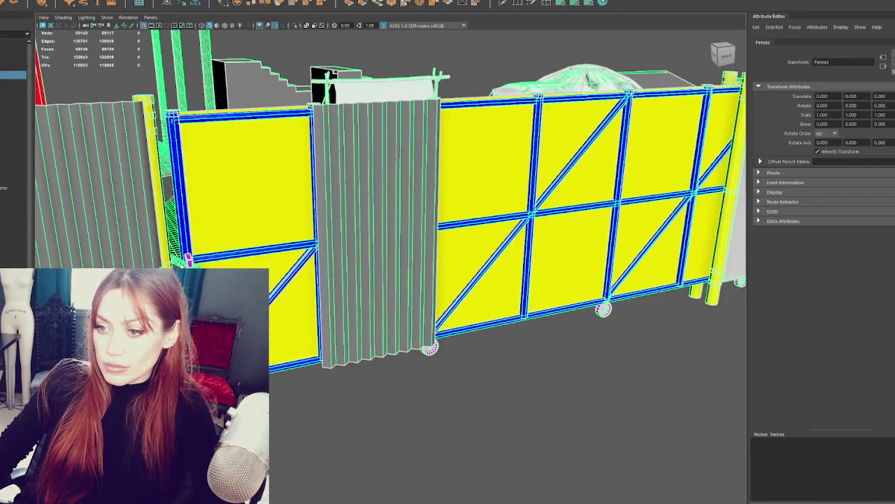
Select Gate_Door and zoom the view onto the left gate panel and its lock.
{"action": "left_click", "coordinate": [14, 203]}
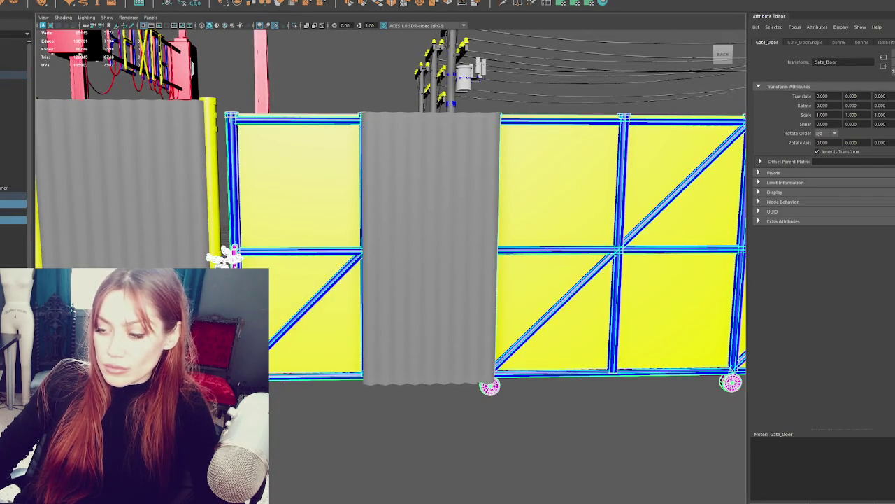
{"action": "right_click", "coordinate": [337, 73]}
{"action": "key", "text": "4"}
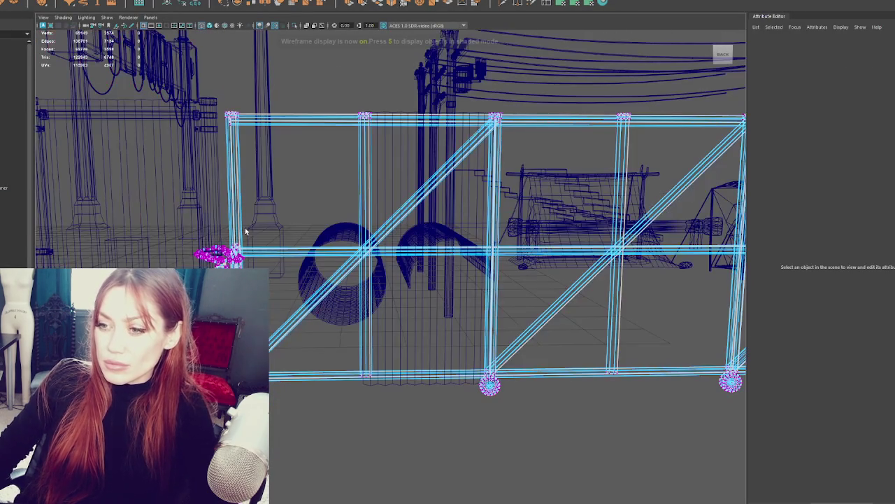
{"action": "key", "text": "6"}
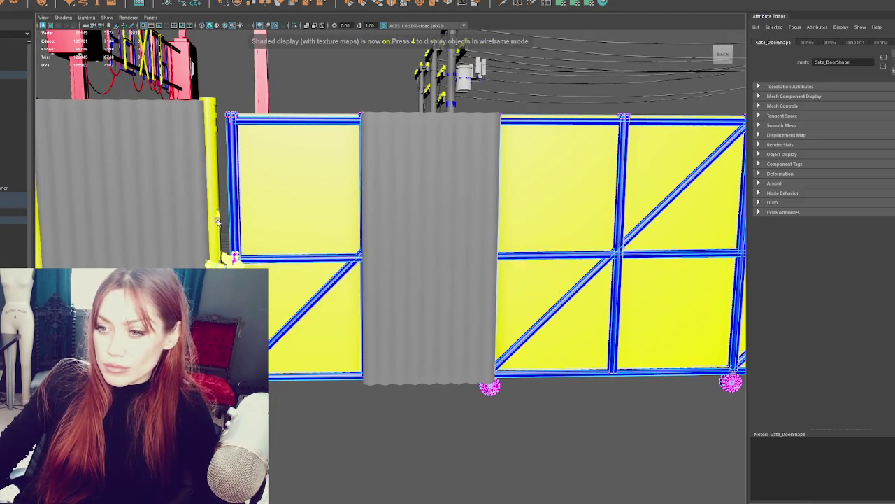
{"action": "scroll", "coordinate": [312, 266], "scroll_direction": "up", "scroll_amount": 5}
{"action": "middle_click_drag", "start_coordinate": [312, 266], "coordinate": [422, 278], "text": "alt"}
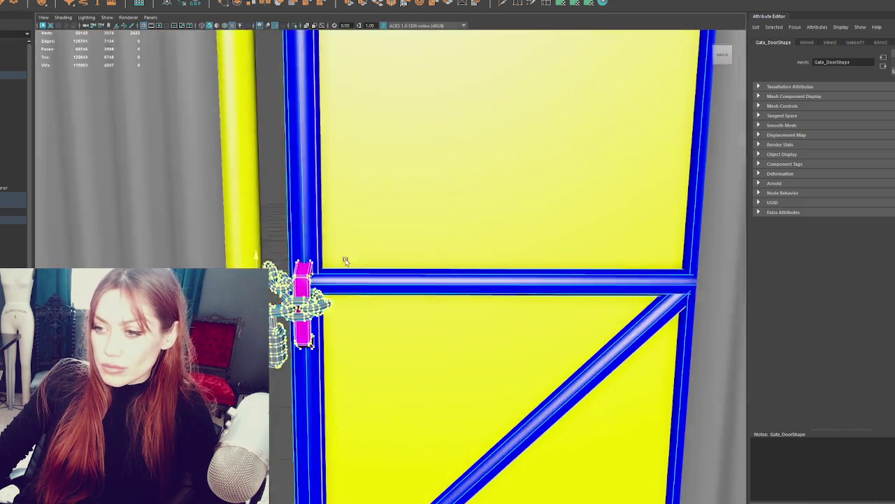
{"action": "middle_click_drag", "start_coordinate": [345, 261], "coordinate": [300, 231], "text": "alt"}
{"action": "mouse_move", "coordinate": [300, 232]}
{"action": "right_mouse_down"}
{"action": "mouse_move", "coordinate": [281, 243]}
{"action": "mouse_move", "coordinate": [216, 231]}
{"action": "right_mouse_up"}
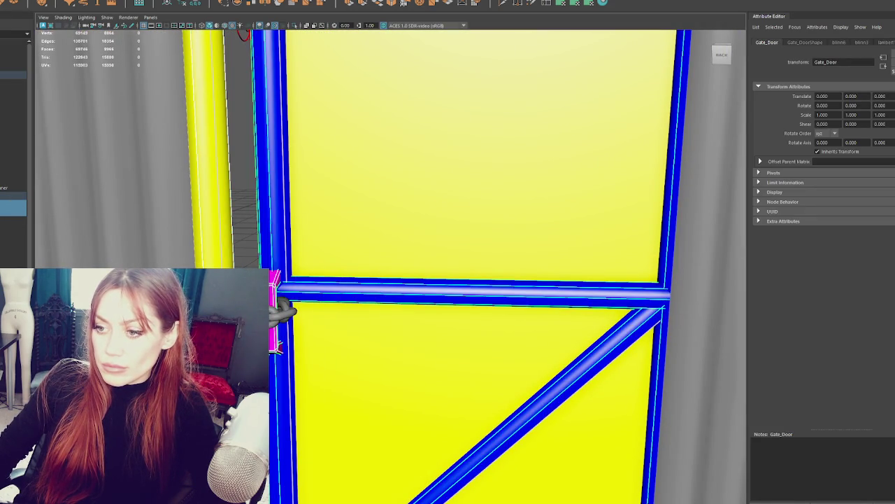
Select Gate_Lock in vertex mode, switch to wireframe and frame the view on the lock.
{"action": "left_click", "coordinate": [284, 308]}
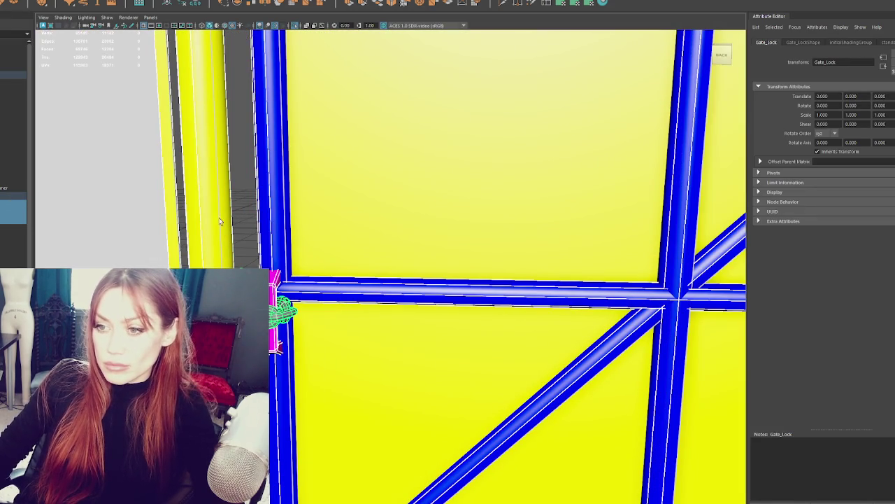
{"action": "right_click", "coordinate": [251, 189]}
{"action": "left_click", "coordinate": [211, 187]}
{"action": "key", "text": "4"}
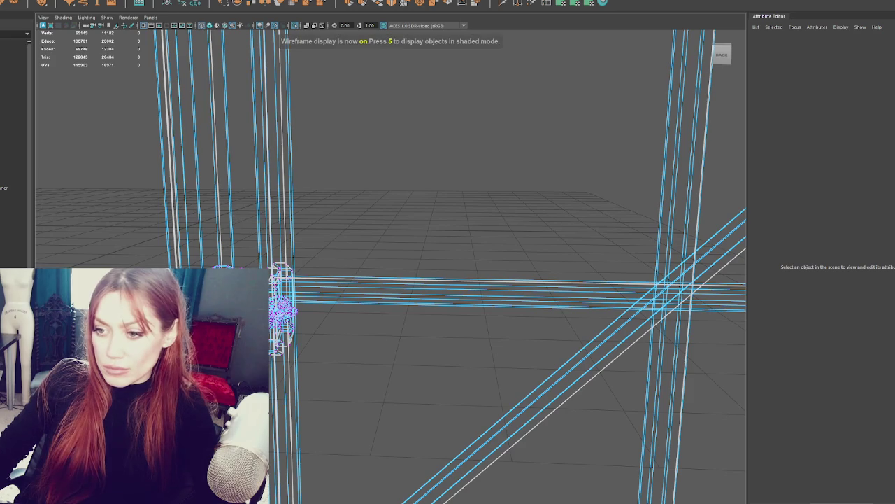
{"action": "key", "text": "f"}
{"action": "left_click_drag", "start_coordinate": [364, 224], "coordinate": [324, 203], "text": "alt"}
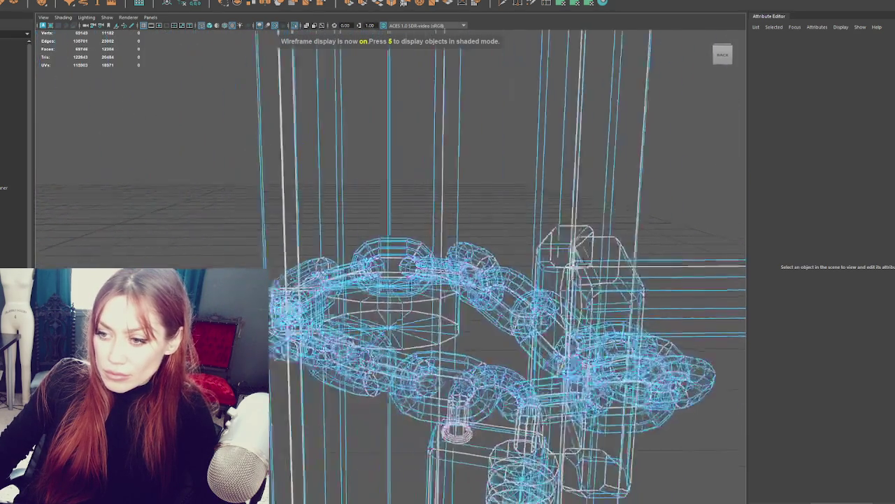
{"action": "left_click", "coordinate": [417, 252]}
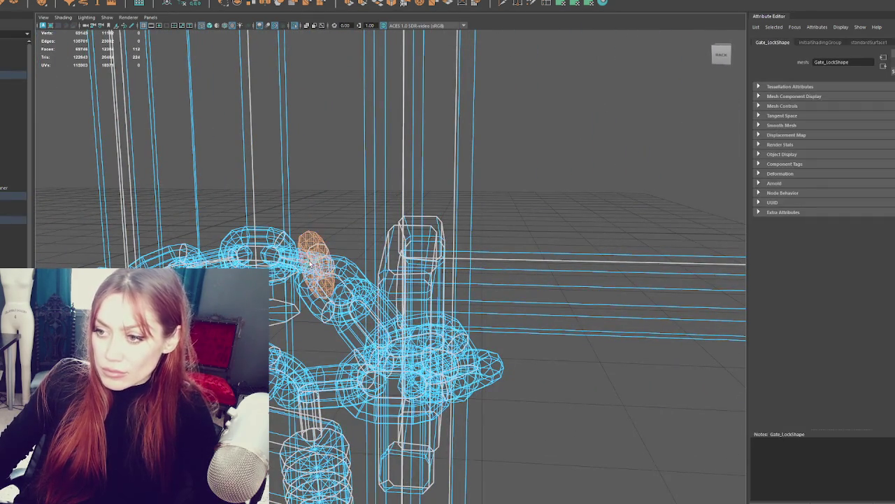
Select the chain links, latch bar and small ring below the padlock.
{"action": "left_click", "coordinate": [232, 261]}
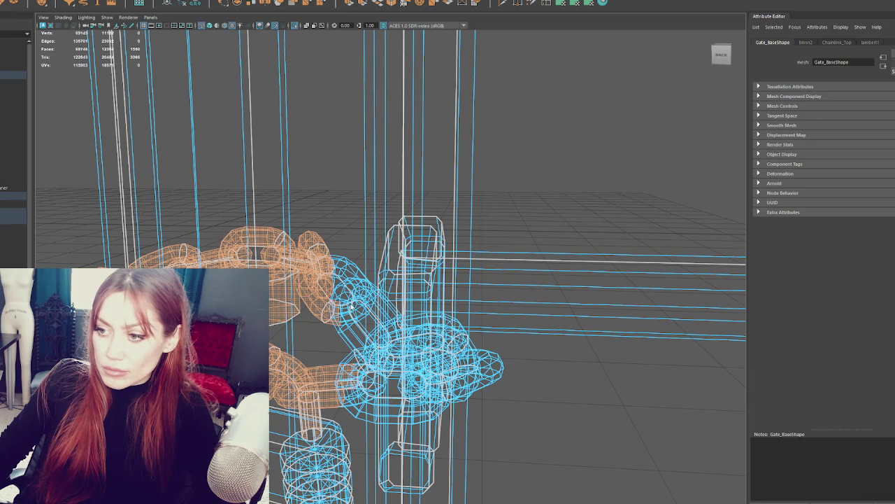
{"action": "scroll", "coordinate": [417, 307], "scroll_direction": "down", "scroll_amount": 3}
{"action": "left_click_drag", "start_coordinate": [471, 215], "coordinate": [356, 380]}
{"action": "left_click_drag", "start_coordinate": [437, 234], "coordinate": [465, 294]}
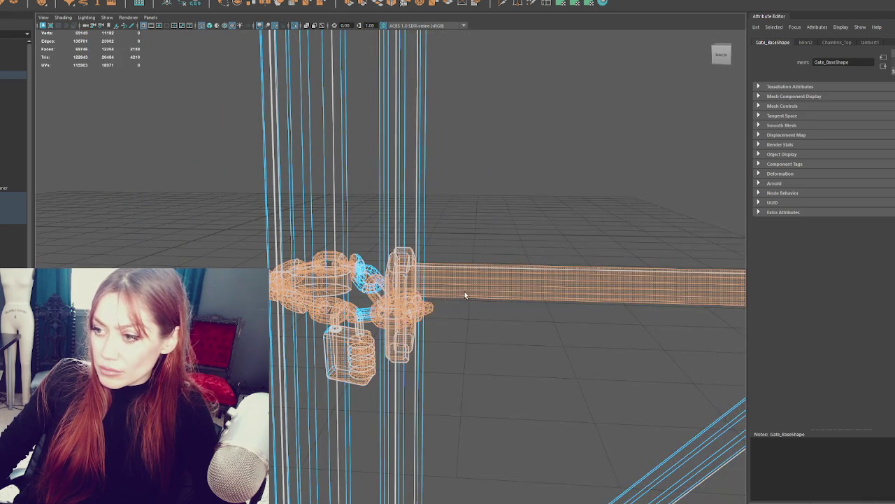
{"action": "scroll", "coordinate": [461, 294], "scroll_direction": "up", "scroll_amount": 3}
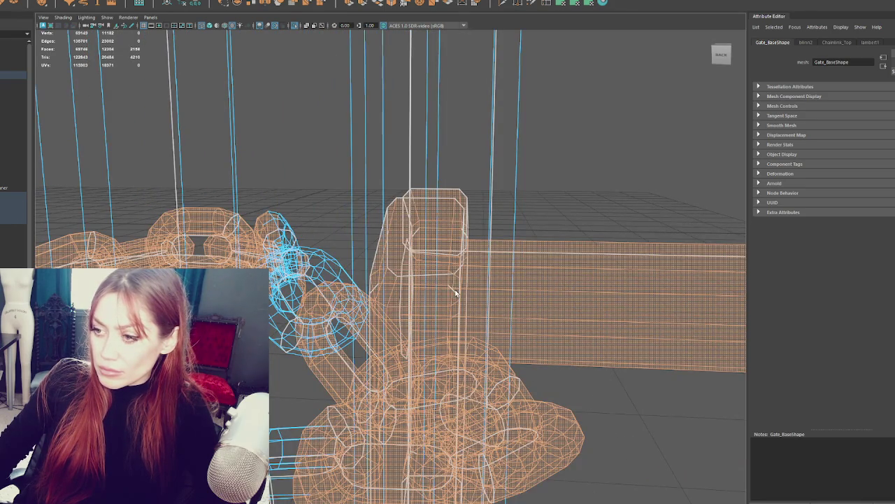
{"action": "scroll", "coordinate": [455, 294], "scroll_direction": "down", "scroll_amount": 5}
{"action": "mouse_move", "coordinate": [505, 341]}
{"action": "left_mouse_down"}
{"action": "mouse_move", "coordinate": [506, 256]}
{"action": "mouse_move", "coordinate": [514, 323]}
{"action": "mouse_move", "coordinate": [329, 336]}
{"action": "mouse_move", "coordinate": [349, 295]}
{"action": "left_mouse_up"}
{"action": "left_click_drag", "start_coordinate": [391, 252], "coordinate": [426, 267], "text": "alt"}
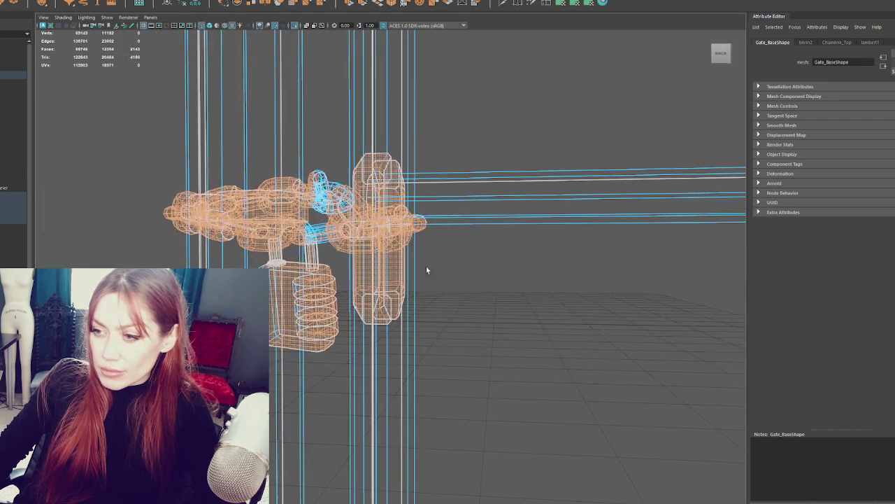
{"action": "left_click", "coordinate": [321, 179]}
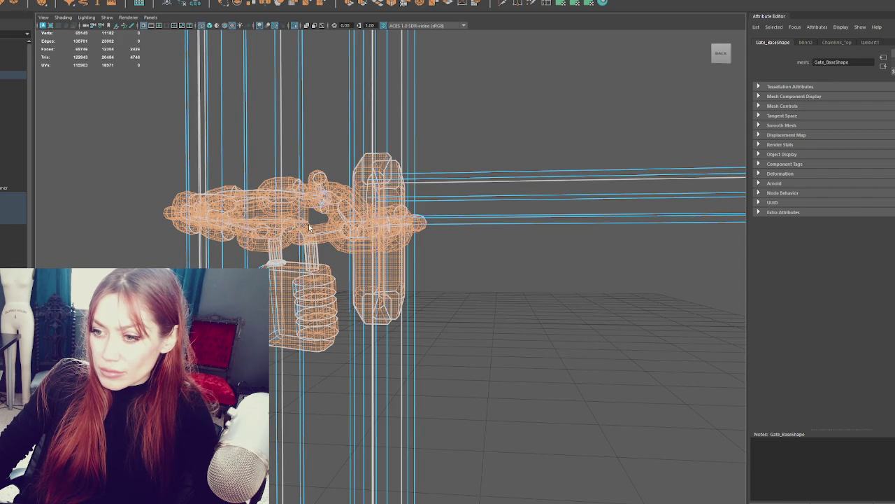
Move the selected chain and lock vertically with the Move tool, then frame them.
{"action": "key", "text": "w"}
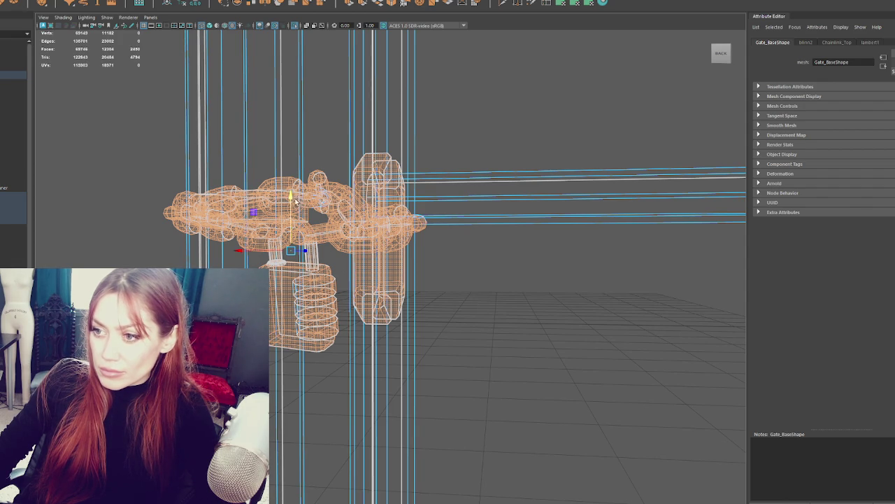
{"action": "left_click_drag", "start_coordinate": [316, 314], "coordinate": [295, 327], "text": "alt"}
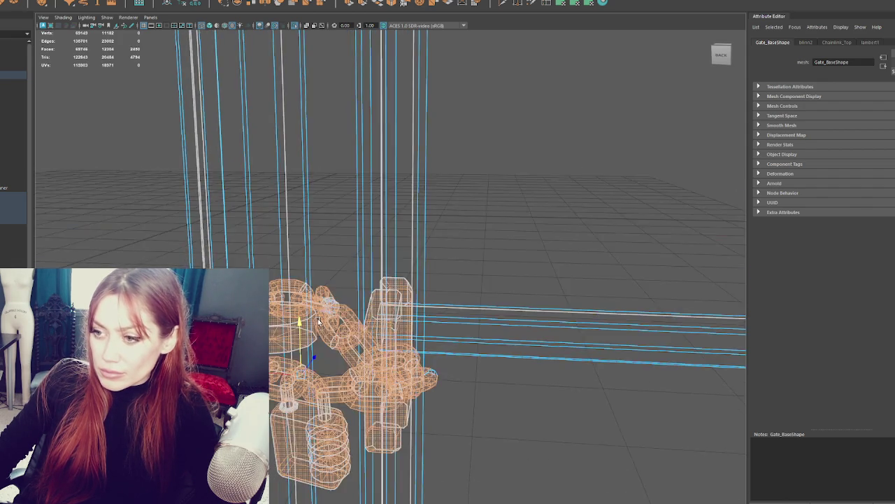
{"action": "scroll", "coordinate": [293, 329], "scroll_direction": "down", "scroll_amount": 5}
{"action": "mouse_move", "coordinate": [342, 279]}
{"action": "left_mouse_down"}
{"action": "mouse_move", "coordinate": [340, 381]}
{"action": "mouse_move", "coordinate": [337, 274]}
{"action": "mouse_move", "coordinate": [368, 328]}
{"action": "mouse_move", "coordinate": [336, 356]}
{"action": "left_mouse_up"}
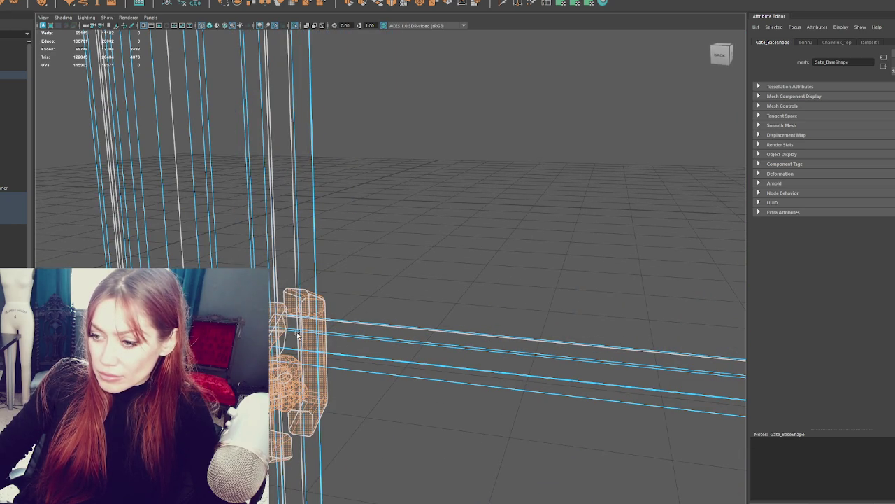
{"action": "key", "text": "f"}
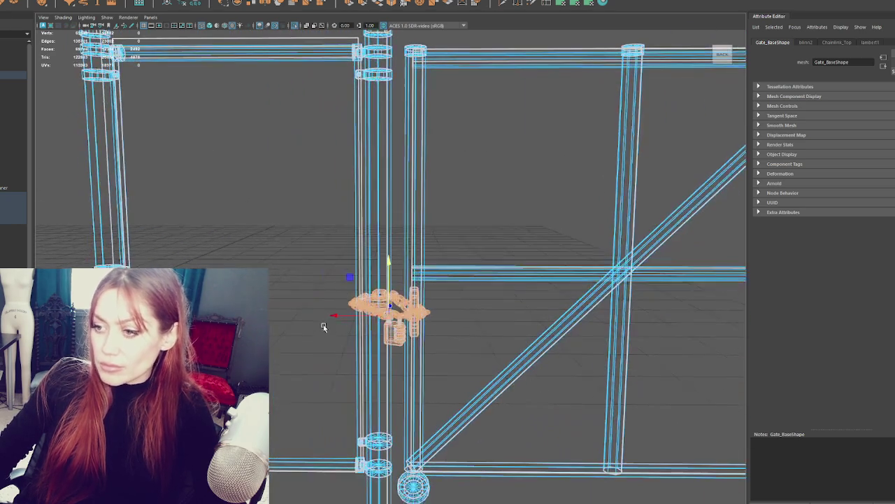
{"action": "scroll", "coordinate": [420, 280], "scroll_direction": "down", "scroll_amount": 5}
{"action": "scroll", "coordinate": [420, 291], "scroll_direction": "up", "scroll_amount": 2}
{"action": "scroll", "coordinate": [364, 295], "scroll_direction": "up", "scroll_amount": 2}
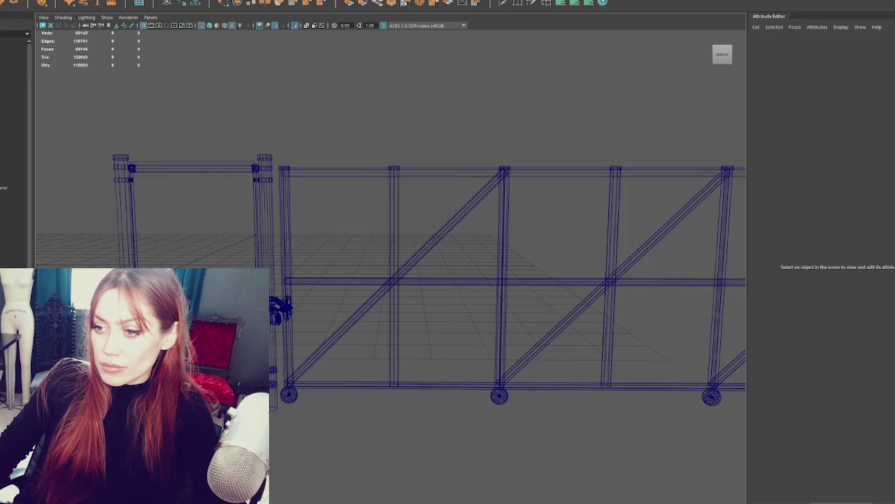
Deselect Fences, switch to shaded display (5), and tumble the camera to view the fence lower.
{"action": "left_click", "coordinate": [10, 203]}
{"action": "left_click", "coordinate": [338, 151]}
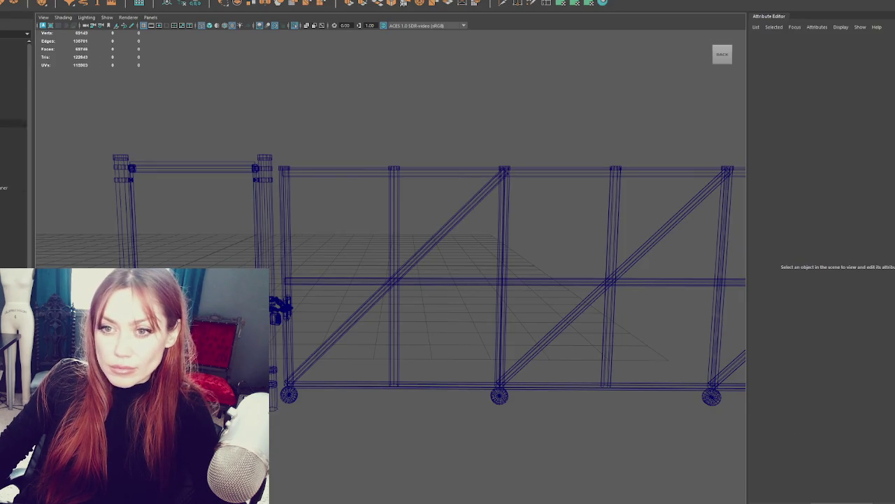
{"action": "left_click", "coordinate": [20, 73]}
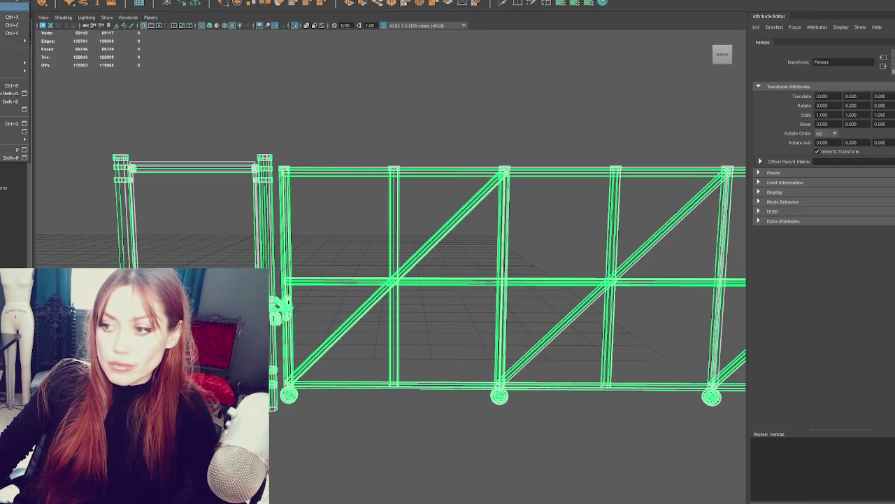
{"action": "left_click", "coordinate": [299, 147]}
{"action": "key", "text": "5"}
{"action": "middle_click_drag", "start_coordinate": [496, 231], "coordinate": [462, 231], "text": "alt"}
{"action": "scroll", "coordinate": [462, 231], "scroll_direction": "down", "scroll_amount": 3}
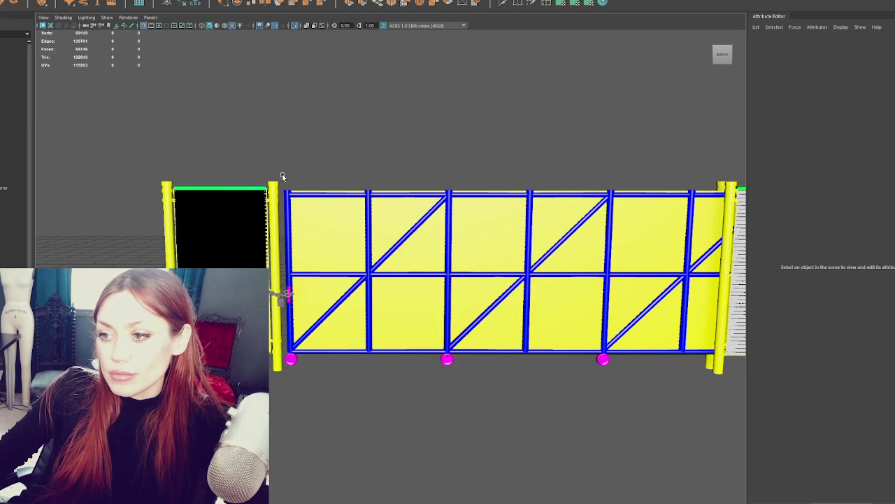
{"action": "left_click_drag", "start_coordinate": [81, 132], "coordinate": [217, 153], "text": "alt"}
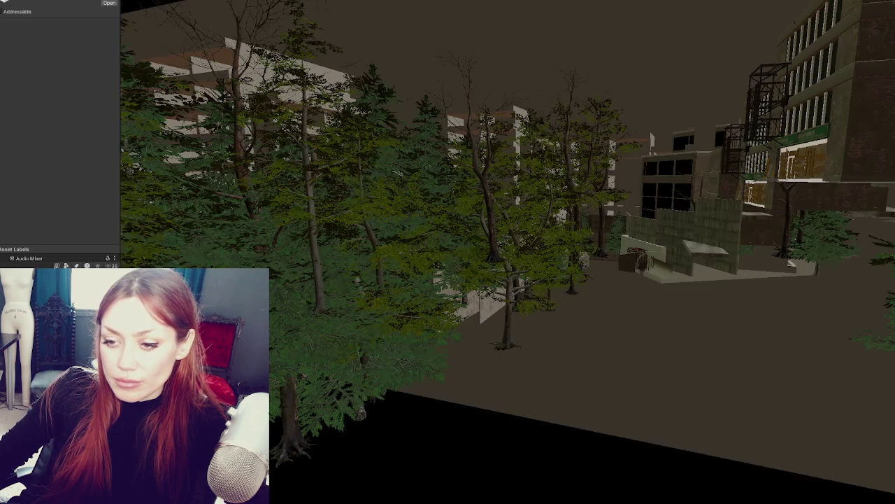
Use the fence asset's context menu, select the wooden sign, and pan to the chain-link gate.
{"action": "right_click", "coordinate": [54, 152]}
{"action": "left_click", "coordinate": [90, 218]}
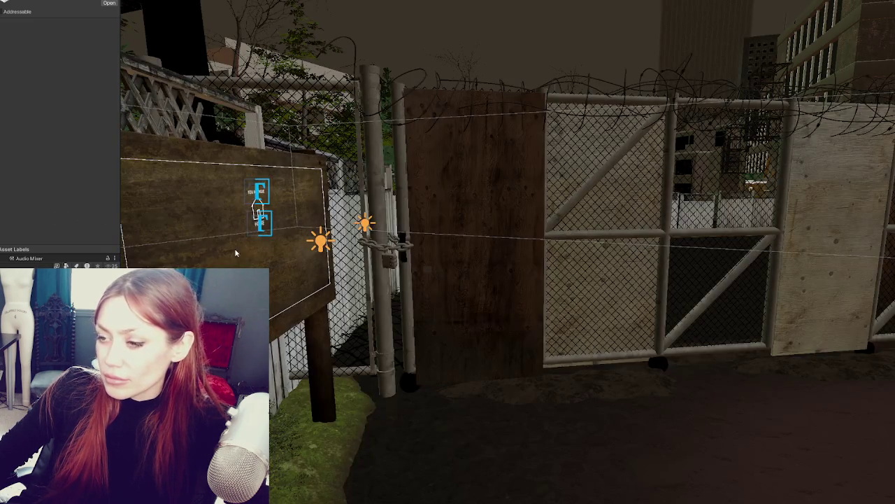
{"action": "left_click", "coordinate": [315, 257]}
{"action": "middle_click_drag", "start_coordinate": [314, 257], "coordinate": [401, 308]}
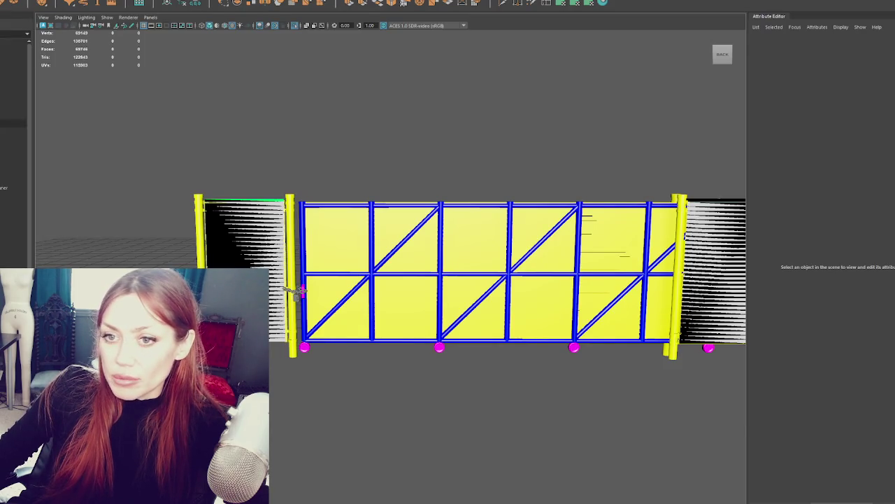
Select the Fences model in Maya and close the Unity Hub window.
{"action": "left_click", "coordinate": [297, 293]}
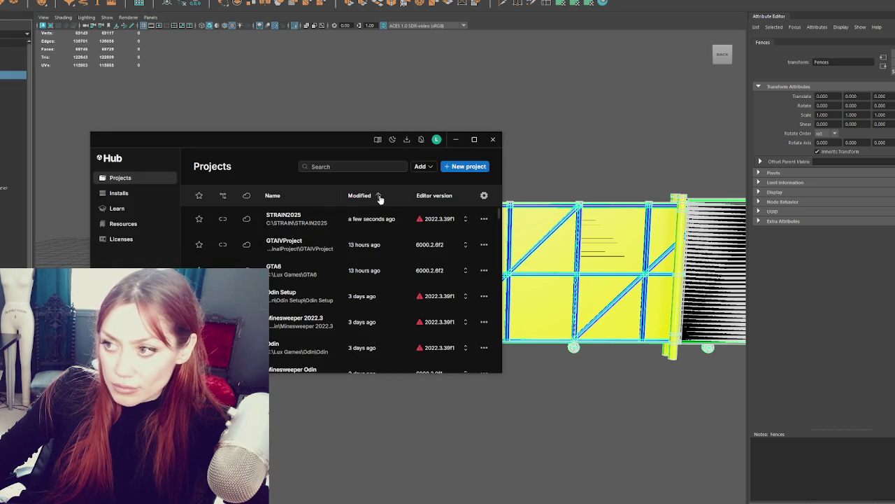
{"action": "left_click", "coordinate": [492, 139]}
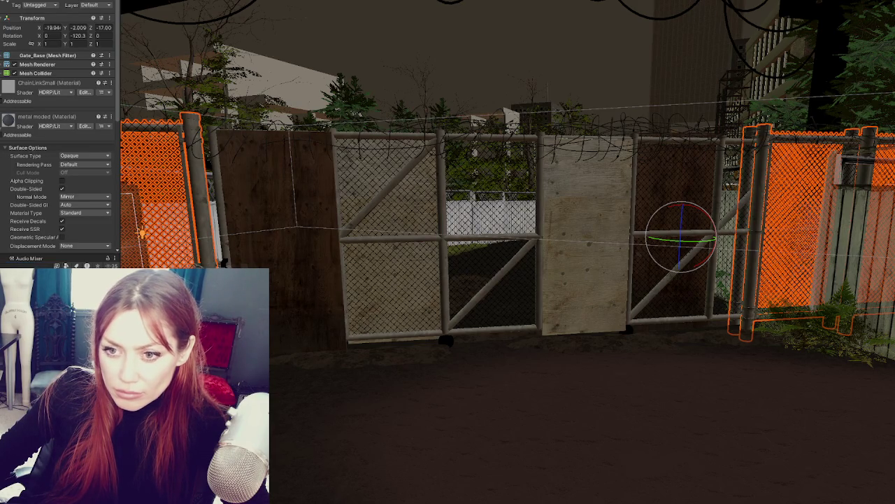
Delete the stray fence row above the gate.
{"action": "key", "text": "ctrl+z"}
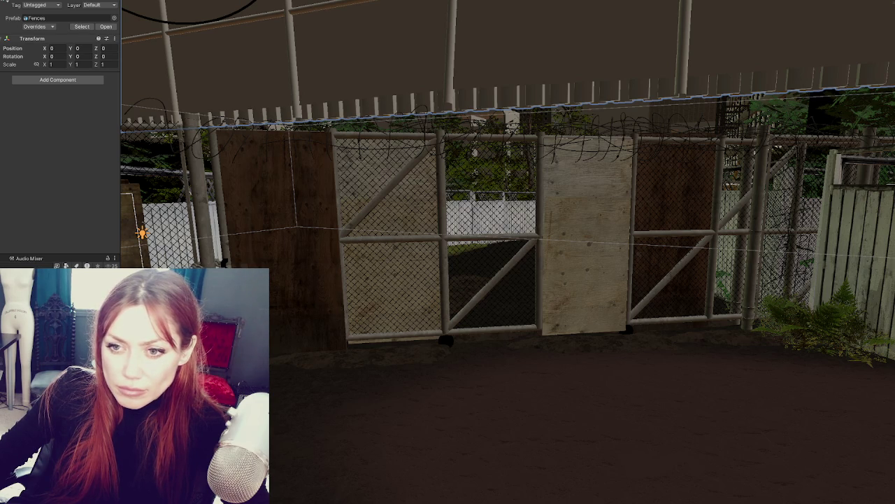
{"action": "key", "text": "ctrl+z"}
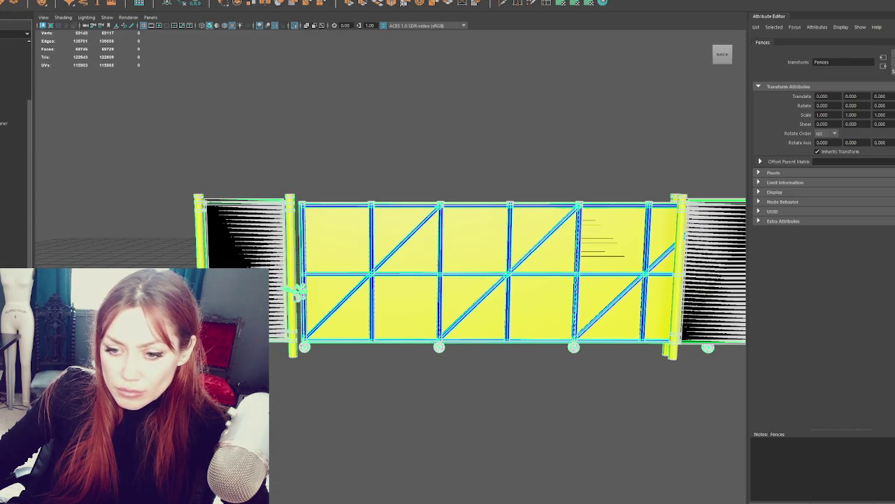
{"action": "left_click", "coordinate": [14, 147]}
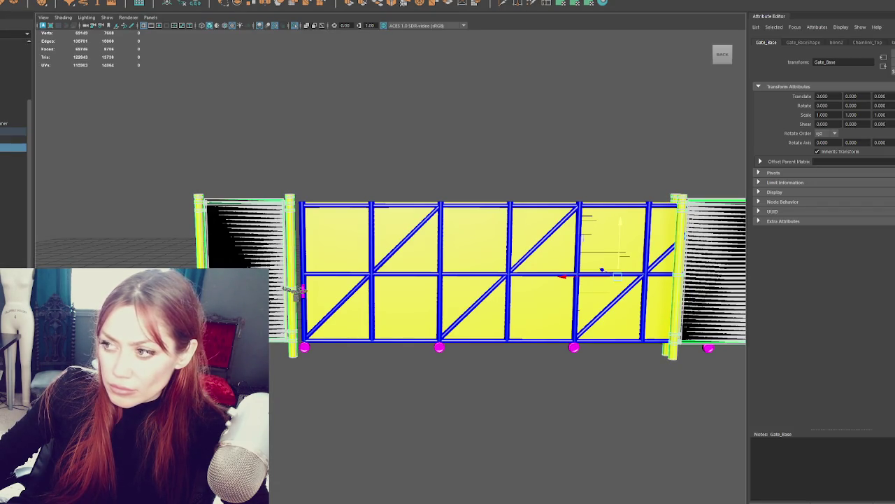
{"action": "key", "text": "ctrl+1"}
{"action": "left_click", "coordinate": [250, 253]}
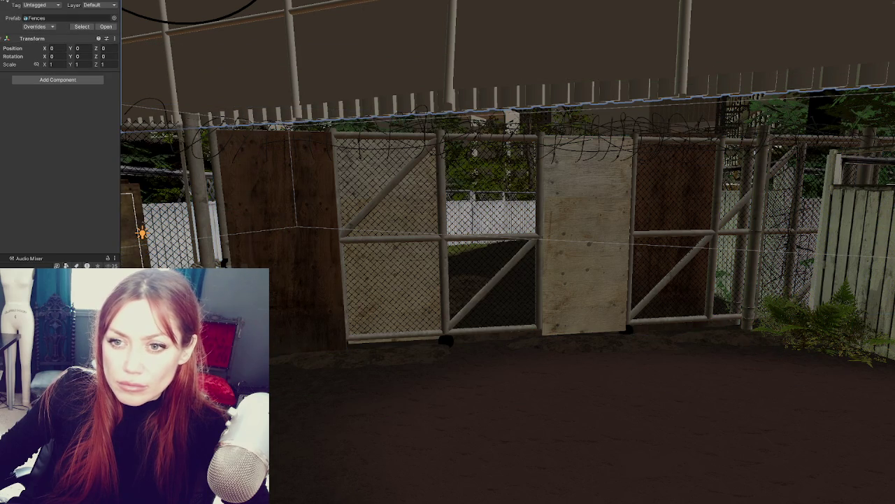
{"action": "key", "text": "Delete"}
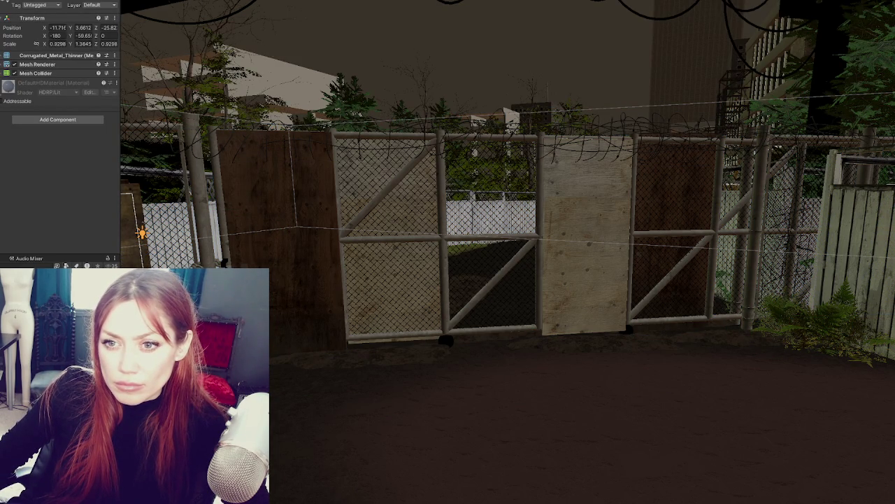
Select the gate to check its Door script, then select the thinner corrugated metal panel.
{"action": "left_click", "coordinate": [672, 266]}
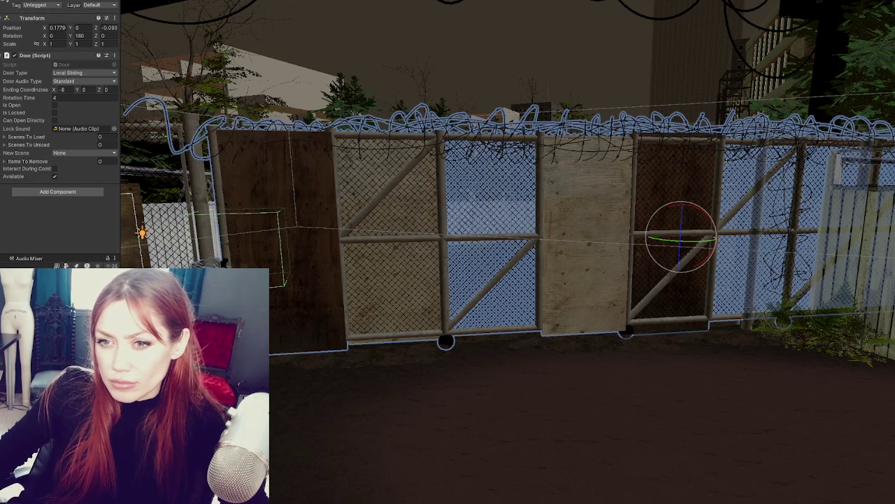
{"action": "key", "text": "ctrl+z"}
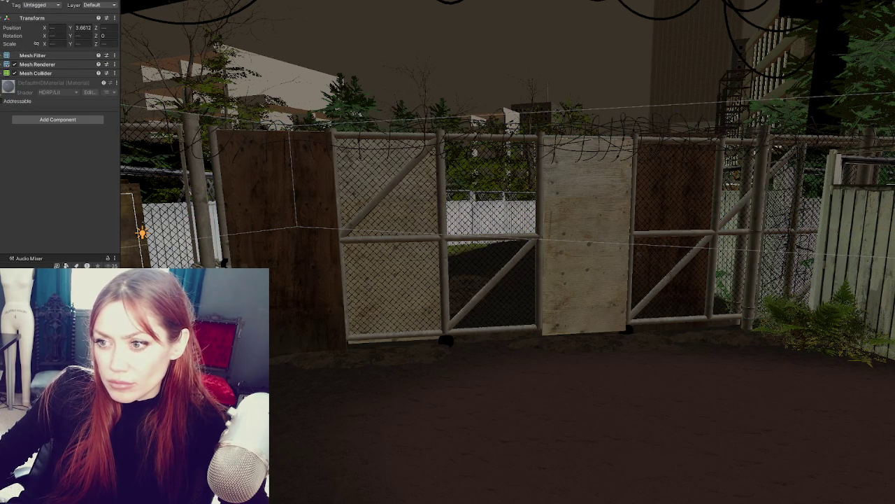
{"action": "scroll", "coordinate": [252, 199], "scroll_direction": "up", "scroll_amount": 3}
{"action": "scroll", "coordinate": [307, 206], "scroll_direction": "up", "scroll_amount": 3}
{"action": "scroll", "coordinate": [367, 224], "scroll_direction": "up", "scroll_amount": 3}
{"action": "scroll", "coordinate": [308, 203], "scroll_direction": "down", "scroll_amount": 3}
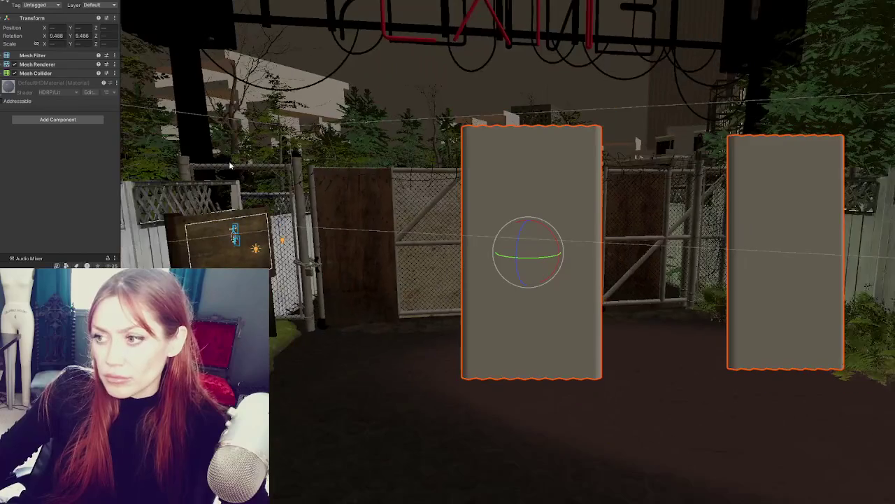
Set the panels' rotation to 0, 0, 0 and their X scale to 1 in the Inspector.
{"action": "type", "text": "0"}
{"action": "key", "text": "Tab"}
{"action": "type", "text": "0"}
{"action": "key", "text": "Tab"}
{"action": "type", "text": "0"}
{"action": "left_click", "coordinate": [54, 43]}
{"action": "type", "text": "1"}
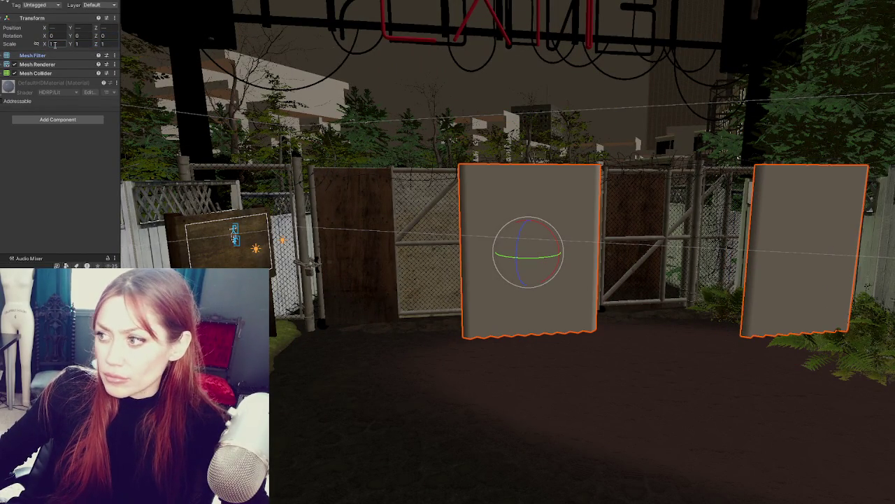
{"action": "key", "text": "Return"}
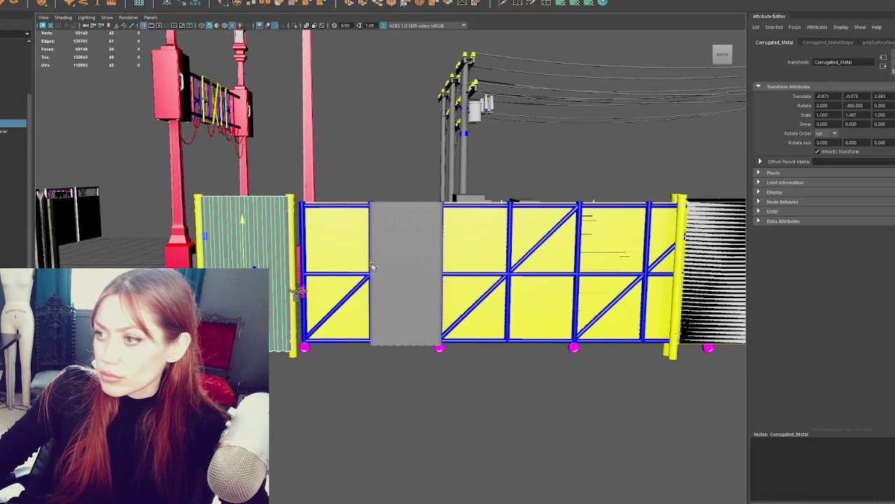
In Maya, select both corrugated panels, freeze their transformations, then select the Fences group.
{"action": "left_click", "coordinate": [371, 266]}
{"action": "left_click", "coordinate": [266, 240], "text": "shift"}
{"action": "left_click", "coordinate": [194, 3]}
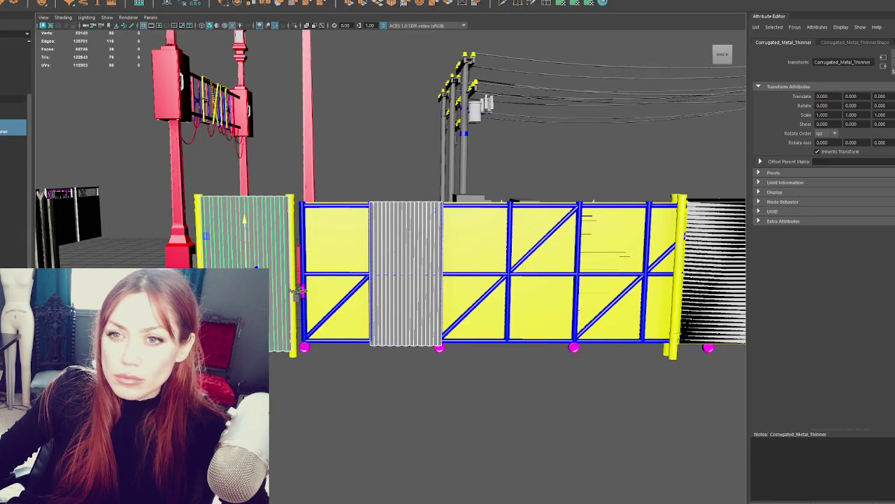
{"action": "left_click", "coordinate": [14, 75]}
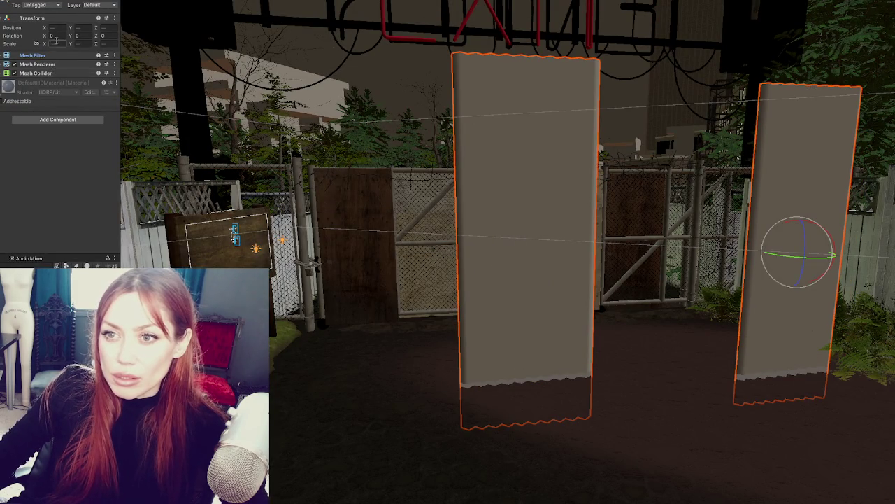
Slide the middle and right-hand corrugated panels into the gate opening, down at ground level.
{"action": "left_click", "coordinate": [554, 308]}
{"action": "key", "text": "w"}
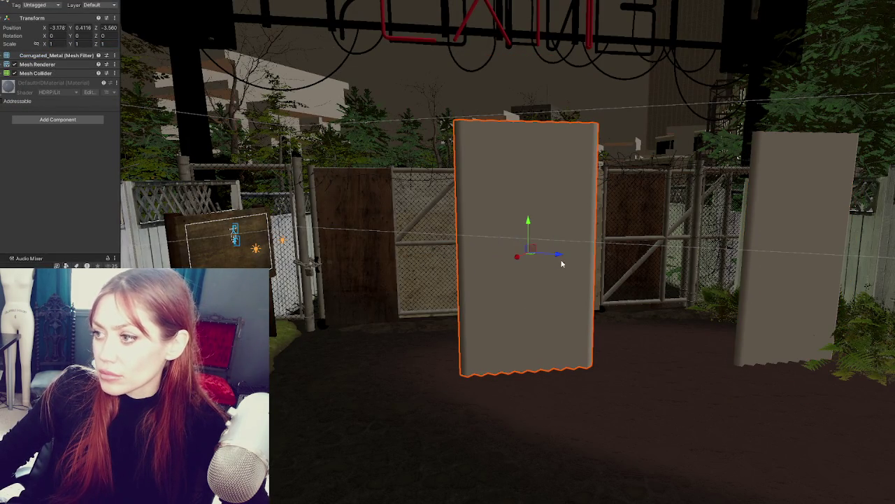
{"action": "left_click_drag", "start_coordinate": [554, 309], "coordinate": [151, 179], "text": "alt"}
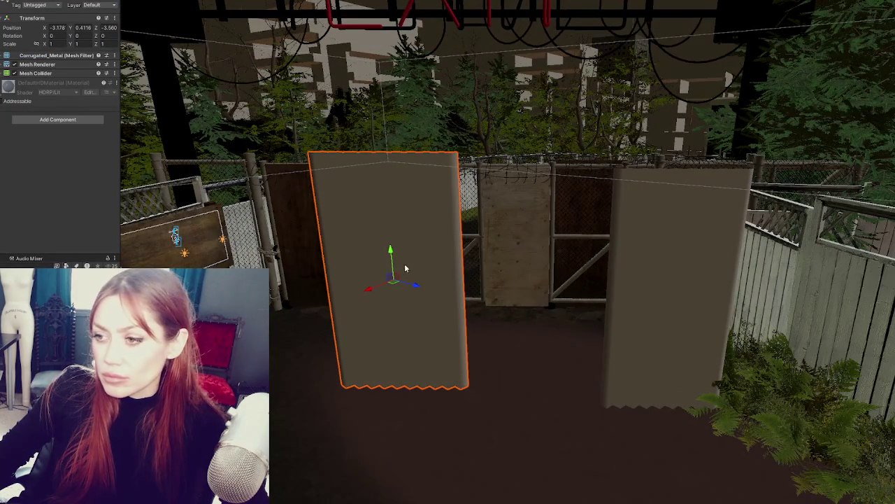
{"action": "mouse_move", "coordinate": [373, 287]}
{"action": "left_mouse_down"}
{"action": "mouse_move", "coordinate": [319, 215]}
{"action": "mouse_move", "coordinate": [225, 263]}
{"action": "mouse_move", "coordinate": [197, 255]}
{"action": "mouse_move", "coordinate": [175, 232]}
{"action": "left_mouse_up"}
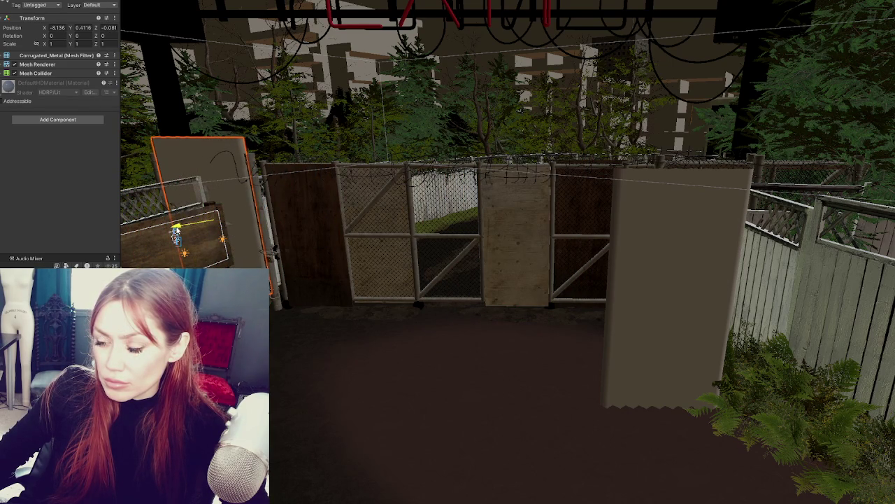
{"action": "left_click_drag", "start_coordinate": [205, 190], "coordinate": [209, 208]}
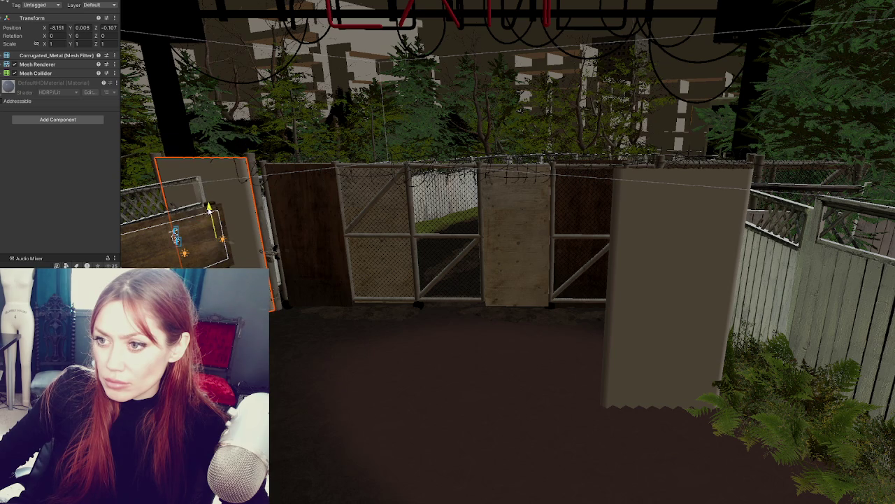
{"action": "left_click", "coordinate": [640, 278]}
{"action": "mouse_move", "coordinate": [689, 301]}
{"action": "left_mouse_down"}
{"action": "mouse_move", "coordinate": [460, 254]}
{"action": "mouse_move", "coordinate": [380, 260]}
{"action": "mouse_move", "coordinate": [483, 224]}
{"action": "mouse_move", "coordinate": [428, 229]}
{"action": "left_mouse_up"}
{"action": "left_click_drag", "start_coordinate": [447, 200], "coordinate": [445, 215]}
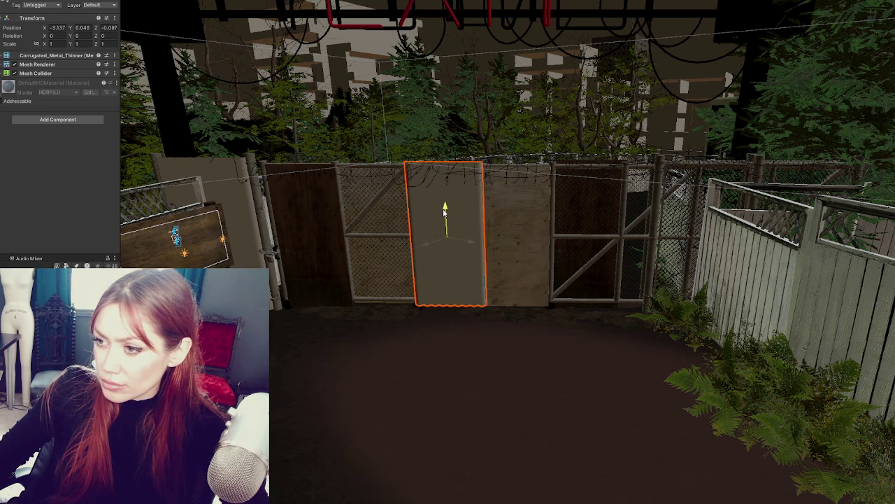
Narrow the thin corrugated panel to X scale 0.9116 so it fills the gap.
{"action": "key", "text": "f"}
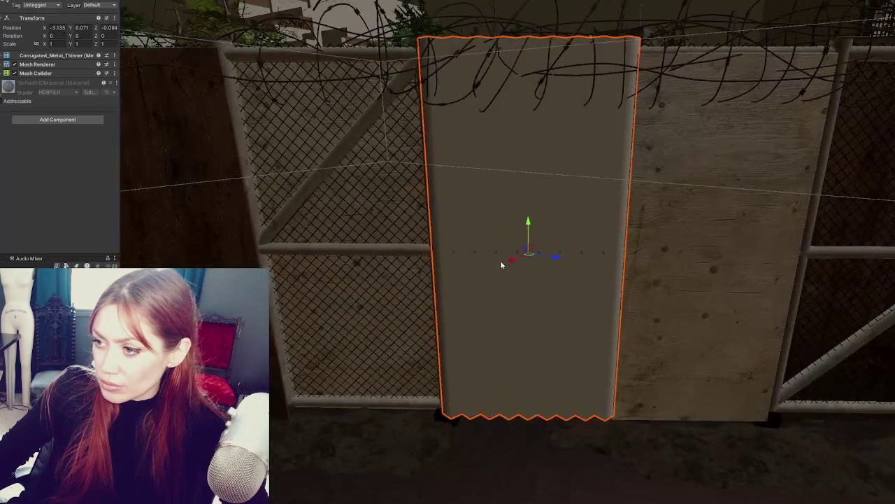
{"action": "left_click", "coordinate": [504, 261]}
{"action": "left_click", "coordinate": [514, 265]}
{"action": "key", "text": "r"}
{"action": "mouse_move", "coordinate": [535, 253]}
{"action": "left_mouse_down"}
{"action": "mouse_move", "coordinate": [526, 256]}
{"action": "mouse_move", "coordinate": [550, 258]}
{"action": "left_mouse_up"}
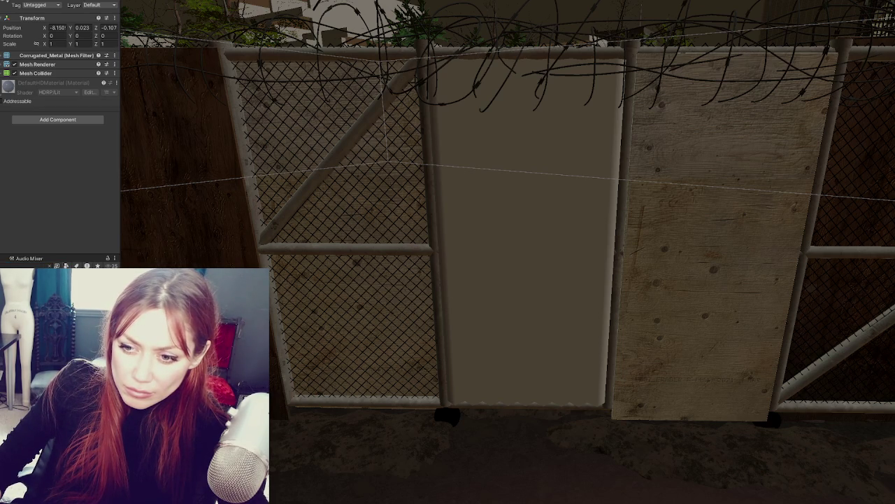
Give the fence frame a light metal material, then view Gate_Door's shape attributes alone.
{"action": "left_click_drag", "start_coordinate": [138, 317], "coordinate": [371, 255]}
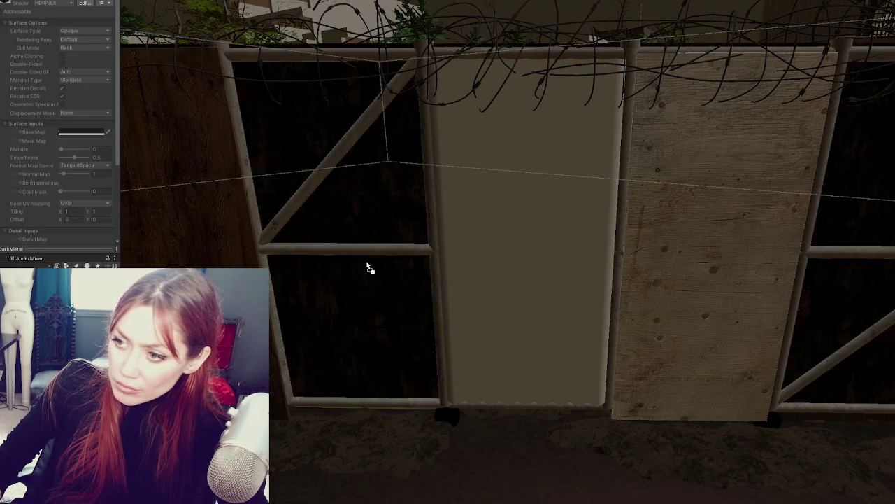
{"action": "mouse_move", "coordinate": [372, 255]}
{"action": "left_mouse_down"}
{"action": "mouse_move", "coordinate": [337, 404]}
{"action": "mouse_move", "coordinate": [354, 406]}
{"action": "left_mouse_up"}
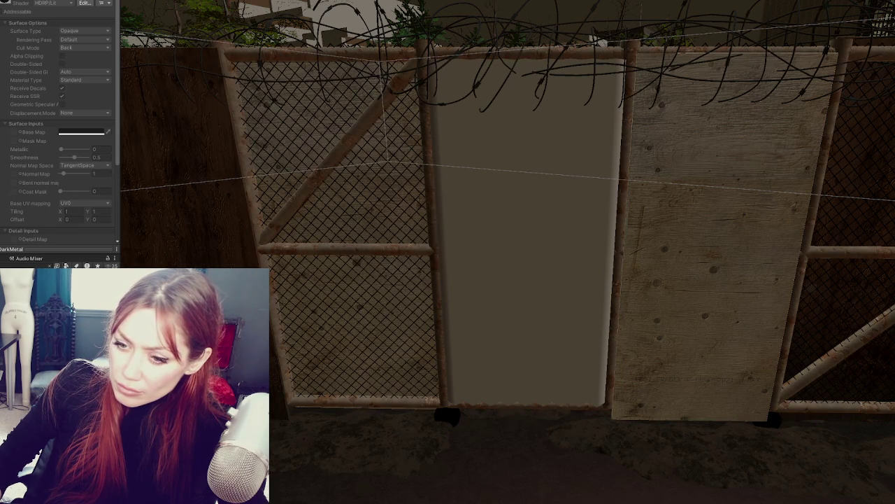
{"action": "left_click_drag", "start_coordinate": [337, 404], "coordinate": [333, 404]}
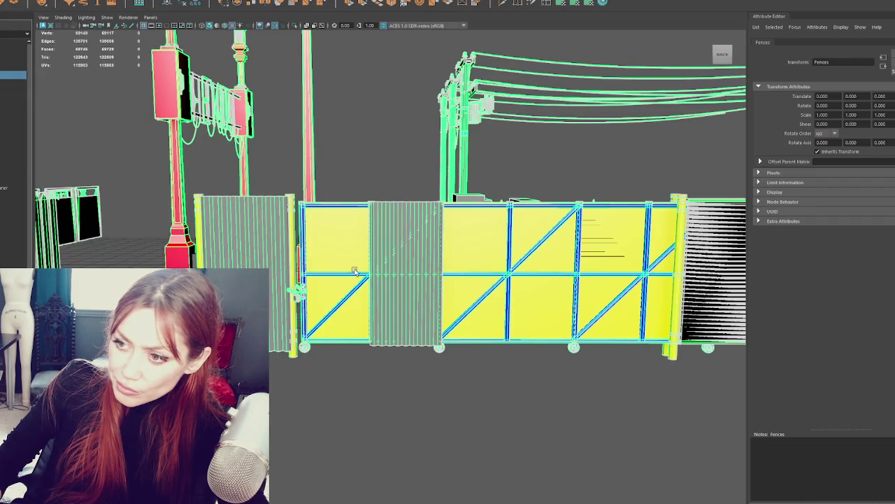
{"action": "left_click", "coordinate": [350, 274]}
{"action": "right_click_drag", "start_coordinate": [344, 279], "coordinate": [344, 279]}
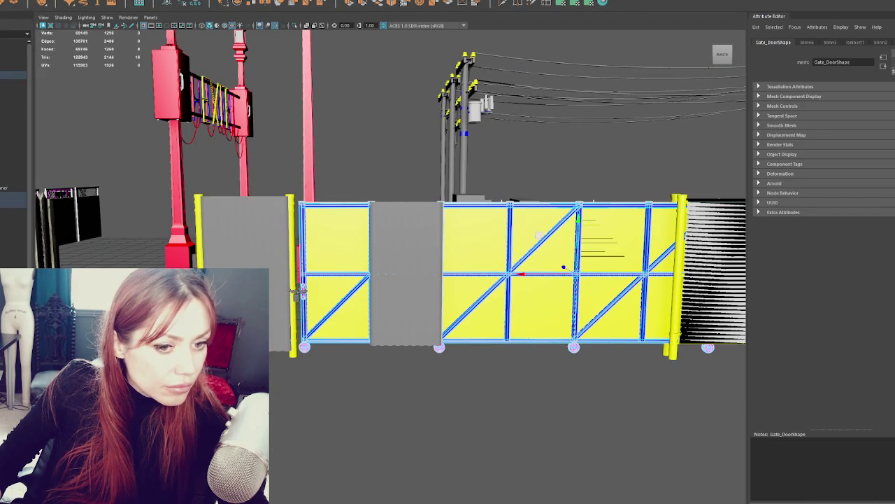
Apply DarkMetal to the pale fence pipes near the gate and zoom out to check.
{"action": "left_click", "coordinate": [362, 146]}
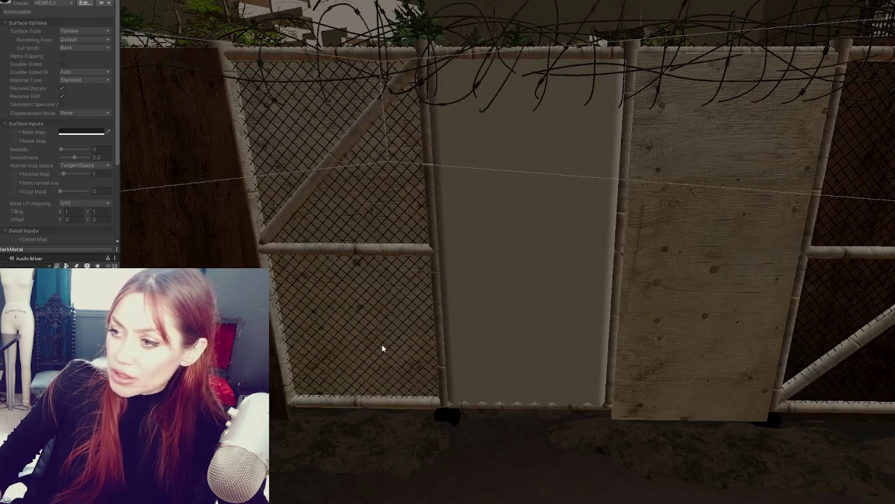
{"action": "mouse_move", "coordinate": [538, 250]}
{"action": "right_mouse_down"}
{"action": "mouse_move", "coordinate": [536, 280]}
{"action": "mouse_move", "coordinate": [663, 267]}
{"action": "mouse_move", "coordinate": [386, 307]}
{"action": "right_mouse_up"}
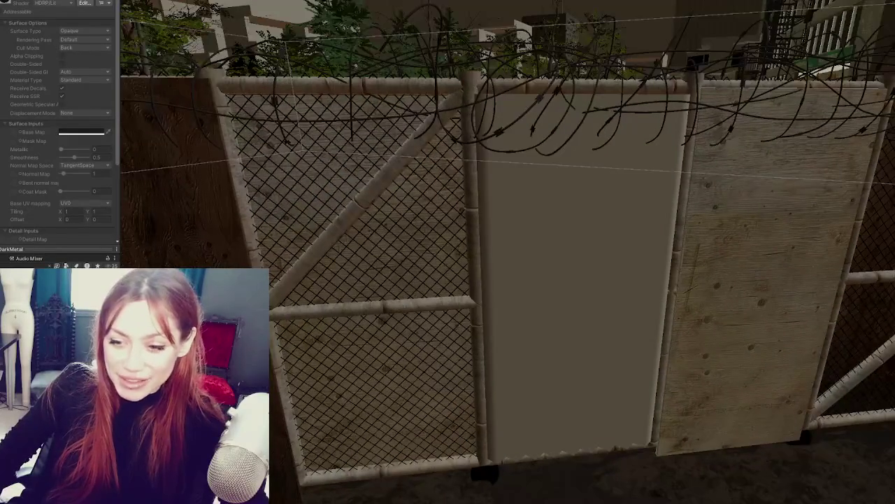
{"action": "left_click_drag", "start_coordinate": [139, 350], "coordinate": [358, 319]}
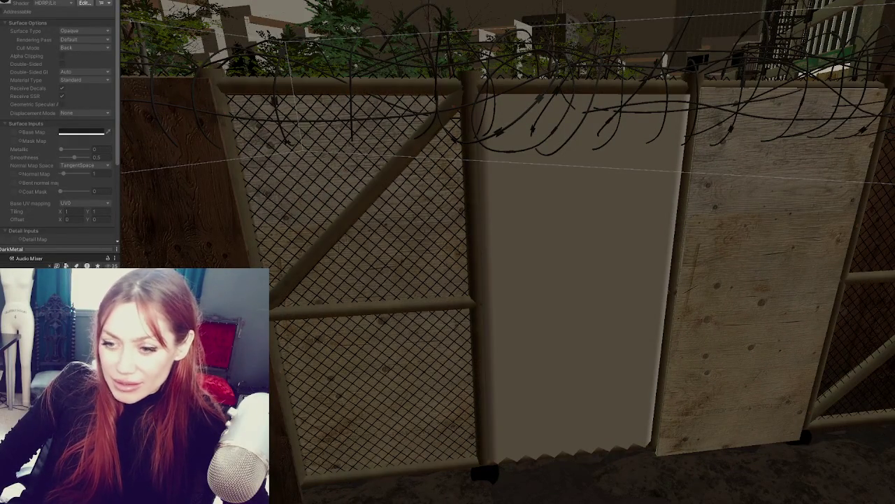
{"action": "left_click_drag", "start_coordinate": [21, 249], "coordinate": [337, 313]}
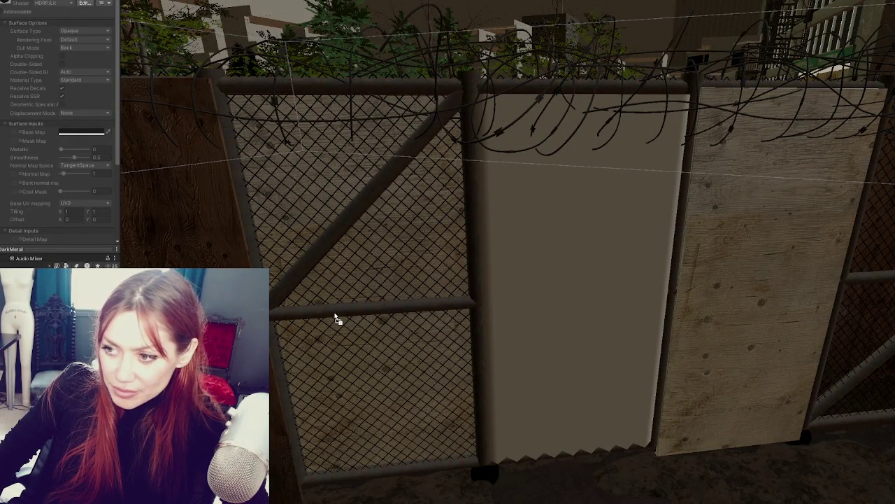
{"action": "scroll", "coordinate": [548, 296], "scroll_direction": "down", "scroll_amount": 3}
{"action": "scroll", "coordinate": [578, 300], "scroll_direction": "down", "scroll_amount": 2}
{"action": "scroll", "coordinate": [555, 304], "scroll_direction": "down", "scroll_amount": 3}
{"action": "scroll", "coordinate": [557, 308], "scroll_direction": "down", "scroll_amount": 2}
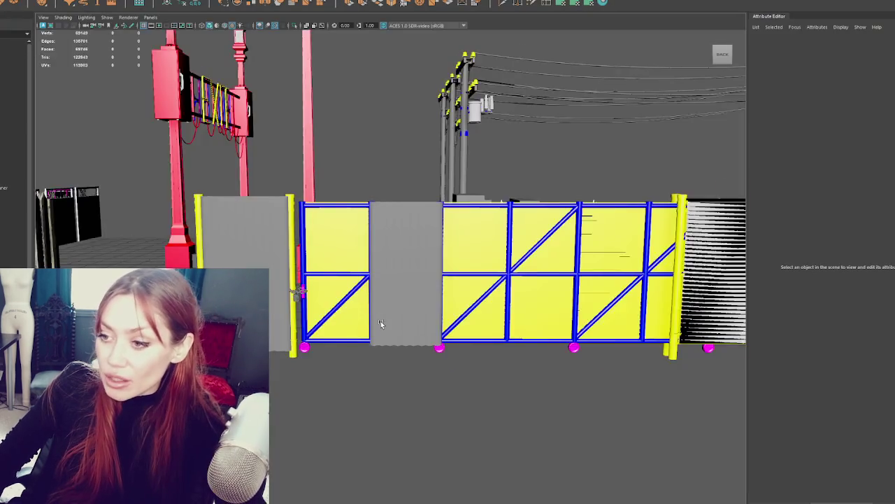
{"action": "scroll", "coordinate": [380, 323], "scroll_direction": "up", "scroll_amount": 5}
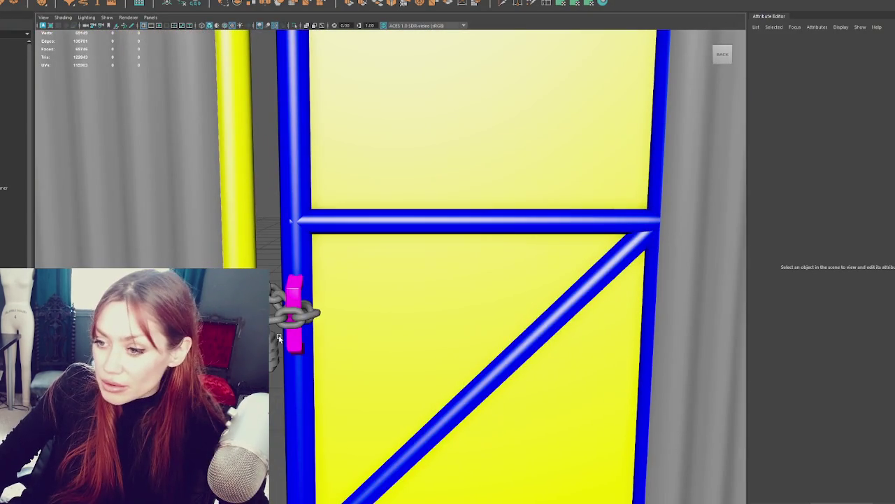
Isolate the chain lock and separate it into individual pieces.
{"action": "left_click", "coordinate": [297, 308]}
{"action": "key", "text": "f"}
{"action": "scroll", "coordinate": [315, 299], "scroll_direction": "up", "scroll_amount": 5}
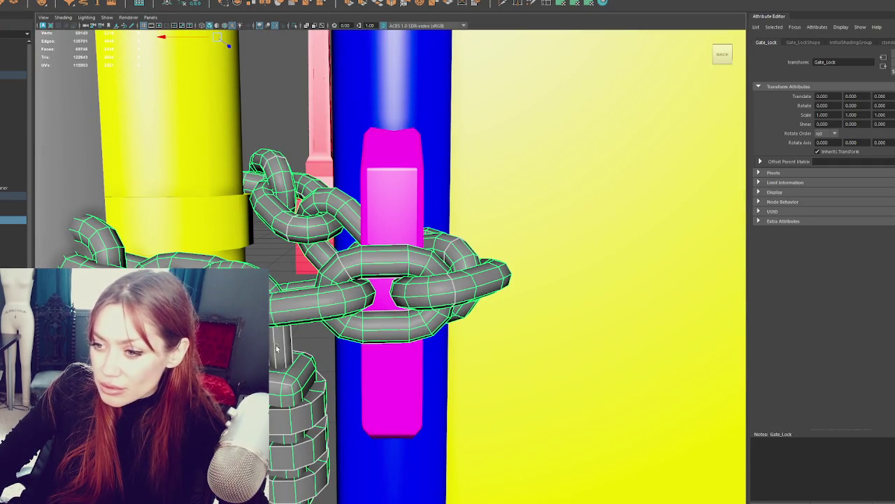
{"action": "key", "text": "ctrl+1"}
{"action": "left_click", "coordinate": [63, 2]}
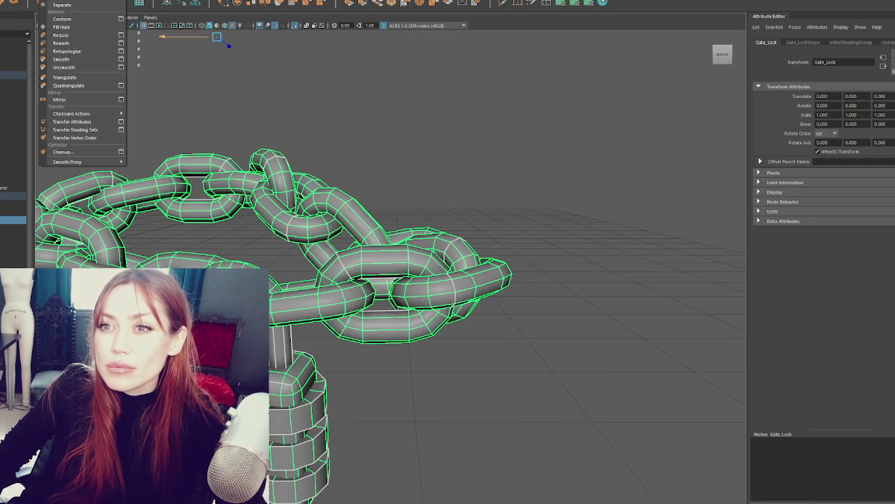
{"action": "left_click", "coordinate": [61, 5]}
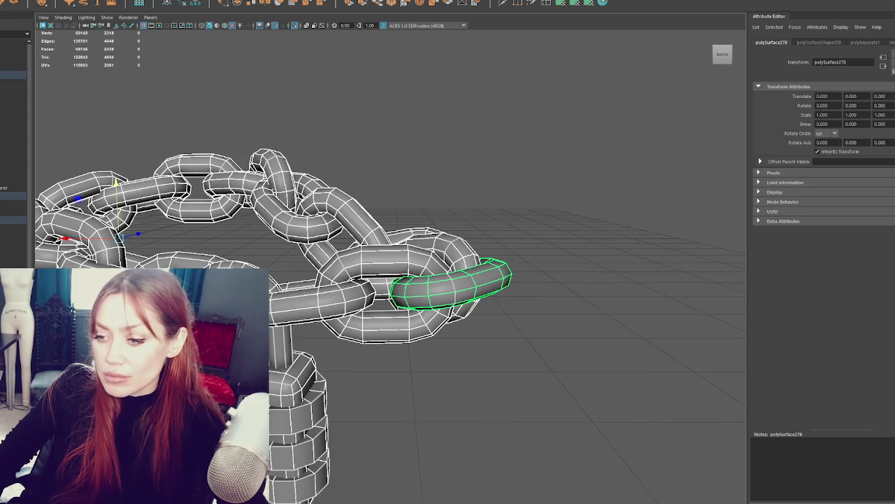
Combine the padlock shackle and body into a single mesh.
{"action": "left_click", "coordinate": [294, 371]}
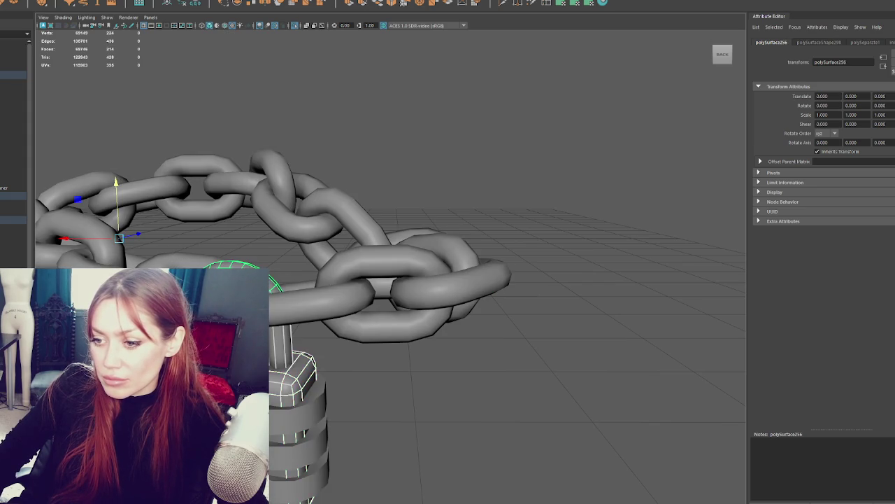
{"action": "left_click", "coordinate": [308, 434], "text": "shift"}
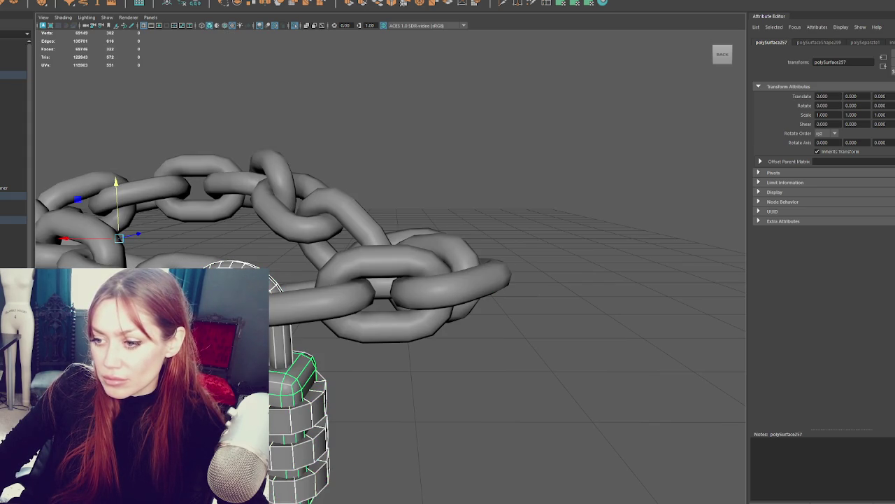
{"action": "key", "text": "f"}
{"action": "mouse_move", "coordinate": [233, 258]}
{"action": "left_mouse_down", "text": "alt"}
{"action": "mouse_move", "coordinate": [333, 281]}
{"action": "mouse_move", "coordinate": [323, 278]}
{"action": "mouse_move", "coordinate": [420, 149]}
{"action": "left_mouse_up", "text": "alt"}
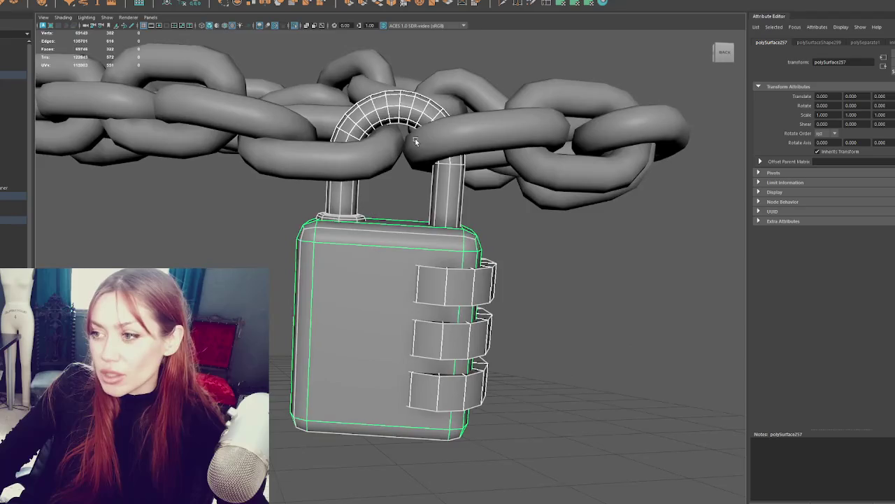
{"action": "scroll", "coordinate": [420, 149], "scroll_direction": "down", "scroll_amount": 5}
{"action": "scroll", "coordinate": [394, 172], "scroll_direction": "up", "scroll_amount": 2}
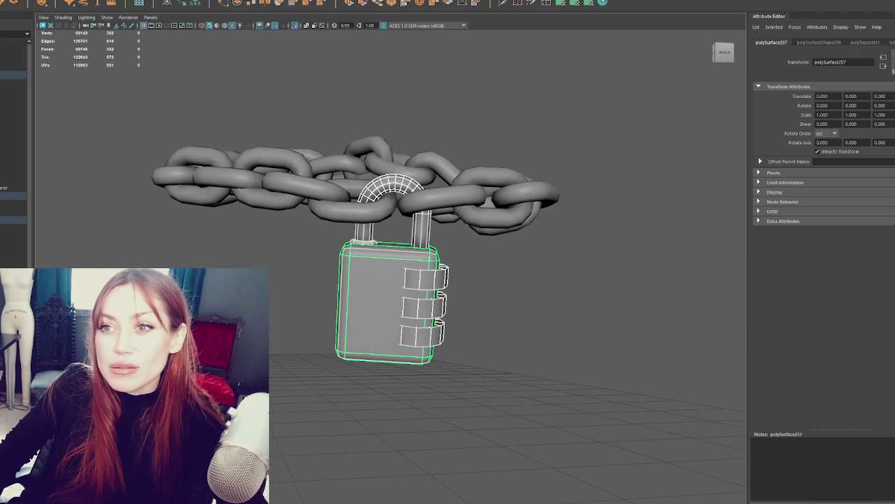
{"action": "left_click", "coordinate": [53, 1]}
{"action": "left_click", "coordinate": [63, 17]}
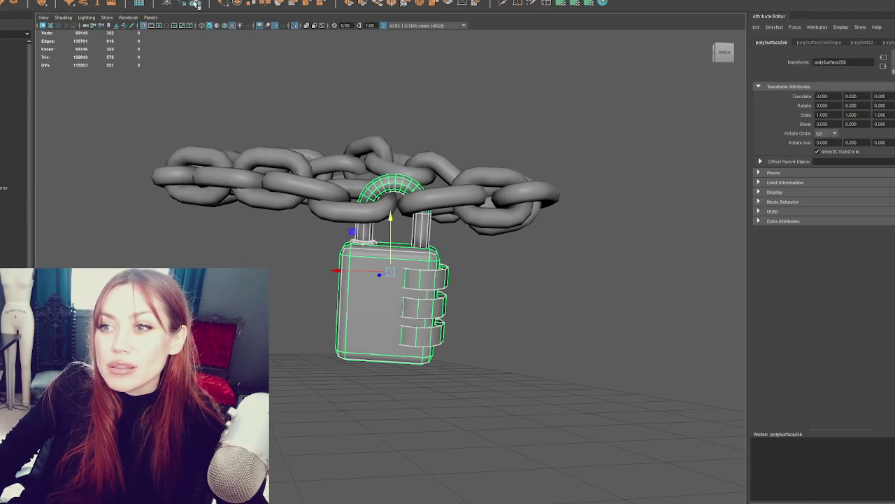
Scale the padlock down to 0.782 and nudge it up slightly.
{"action": "key", "text": "r"}
{"action": "mouse_move", "coordinate": [389, 272]}
{"action": "left_mouse_down"}
{"action": "mouse_move", "coordinate": [381, 277]}
{"action": "mouse_move", "coordinate": [409, 255]}
{"action": "mouse_move", "coordinate": [388, 263]}
{"action": "left_mouse_up"}
{"action": "key", "text": "w"}
{"action": "left_click_drag", "start_coordinate": [389, 224], "coordinate": [395, 205]}
{"action": "key", "text": "w"}
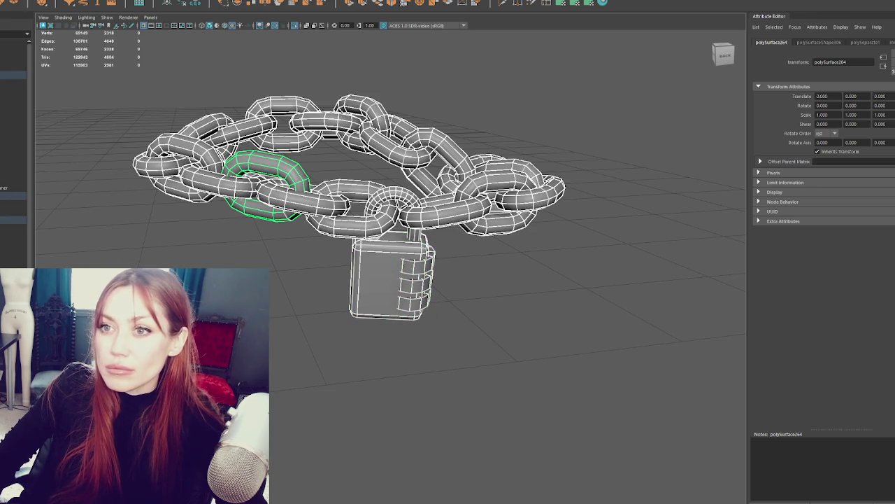
Combine all chain pieces, delete history, rename the mesh Gate_Lock, and select Fences.
{"action": "left_click", "coordinate": [77, 6]}
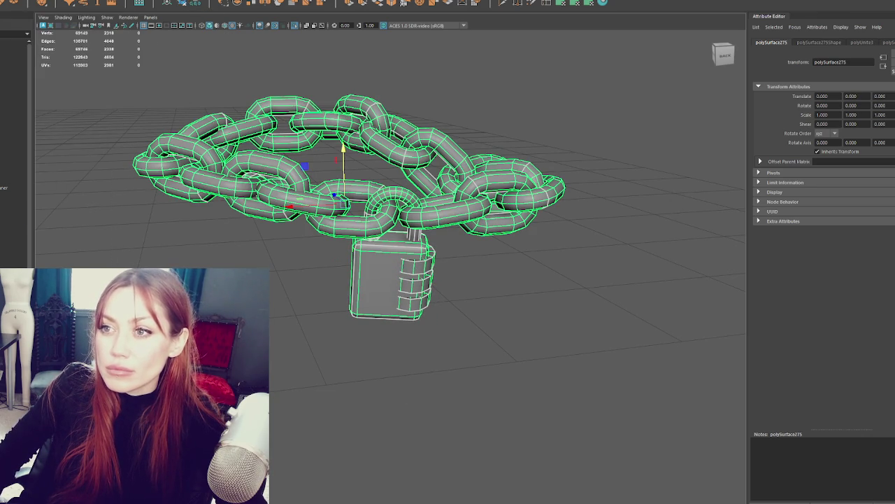
{"action": "left_click", "coordinate": [184, 3]}
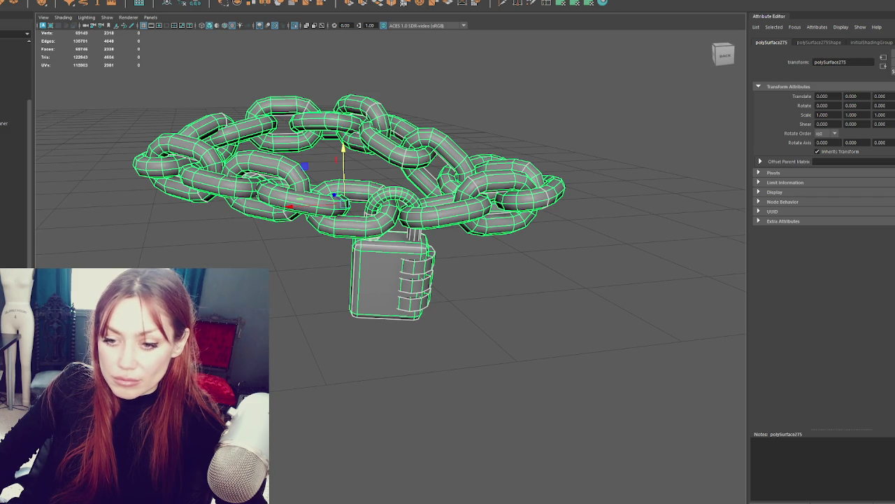
{"action": "left_click", "coordinate": [819, 42]}
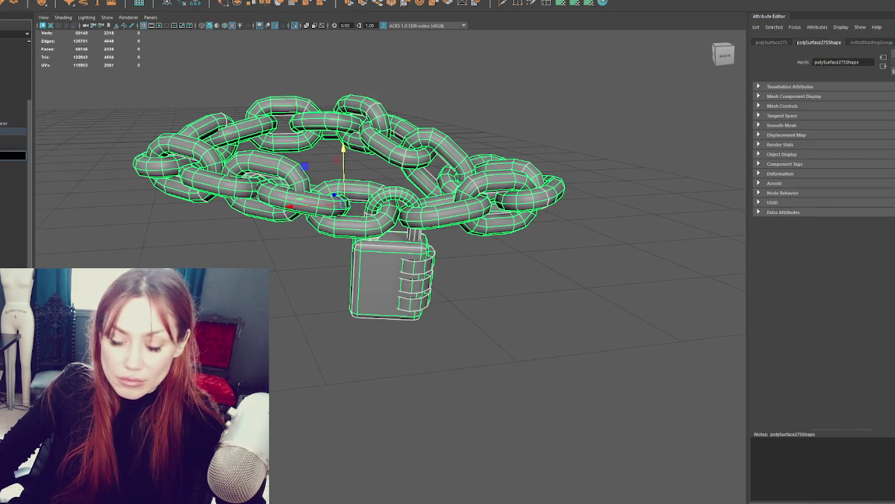
{"action": "key", "text": "Return"}
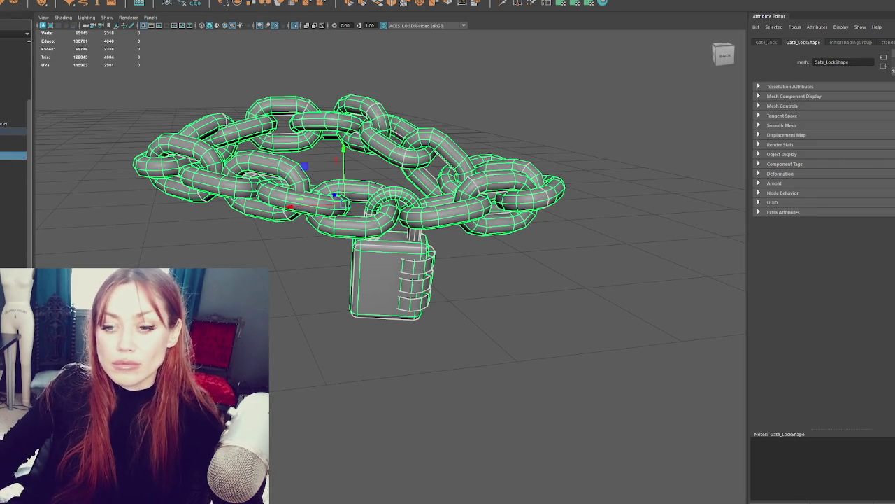
{"action": "left_click", "coordinate": [12, 74]}
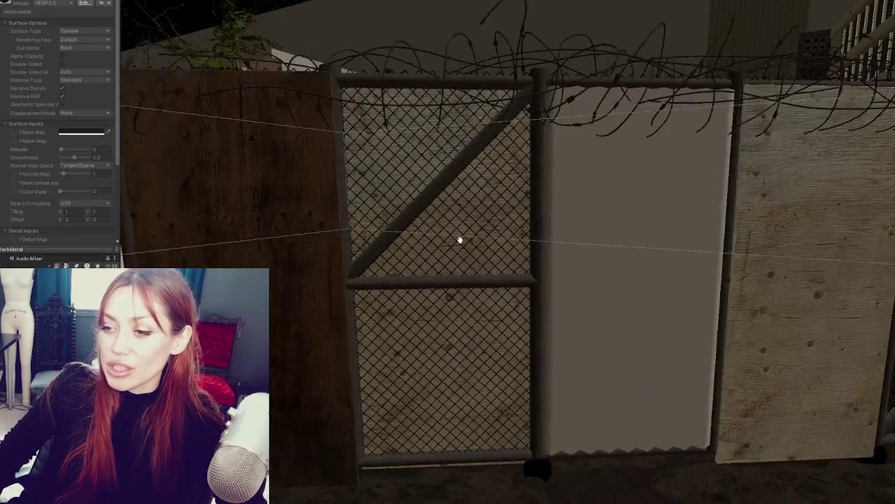
{"action": "mouse_move", "coordinate": [460, 240]}
{"action": "right_mouse_down"}
{"action": "mouse_move", "coordinate": [566, 273]}
{"action": "mouse_move", "coordinate": [486, 305]}
{"action": "right_mouse_up"}
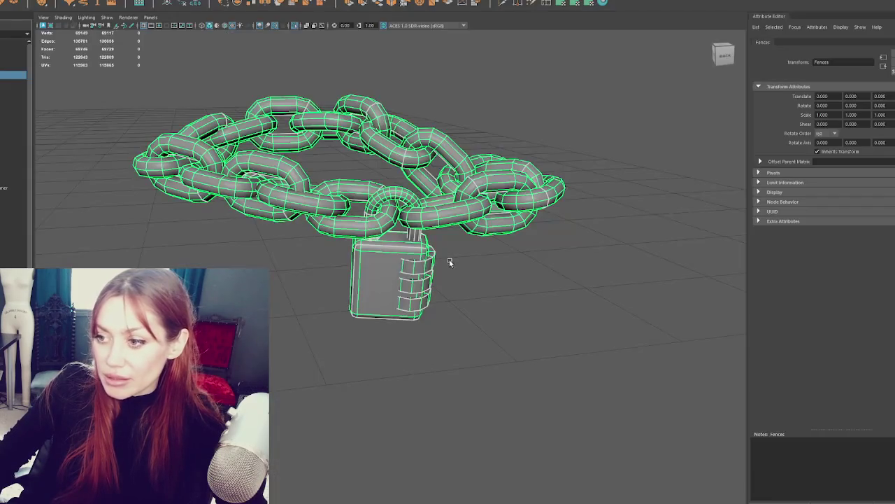
Exit isolate mode and select Gate_Lock's parent Fences group in the full scene.
{"action": "left_click", "coordinate": [462, 234]}
{"action": "key", "text": "ctrl+1"}
{"action": "left_click", "coordinate": [342, 126]}
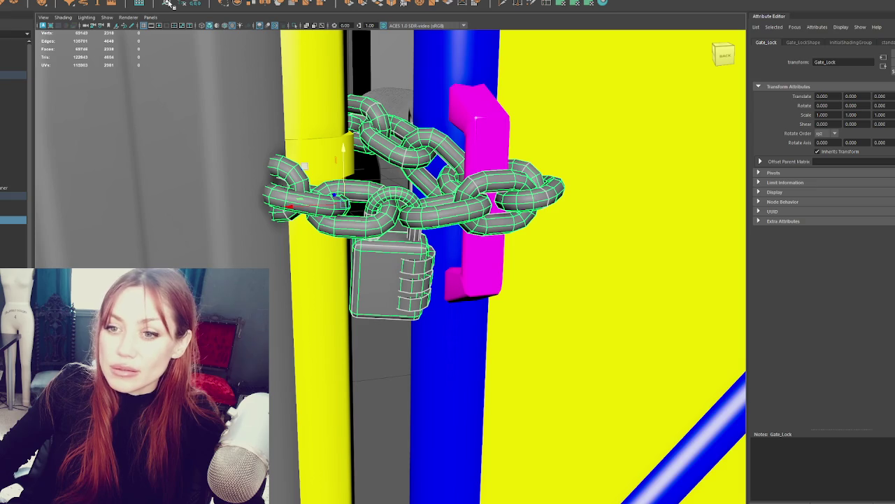
{"action": "key", "text": "Up"}
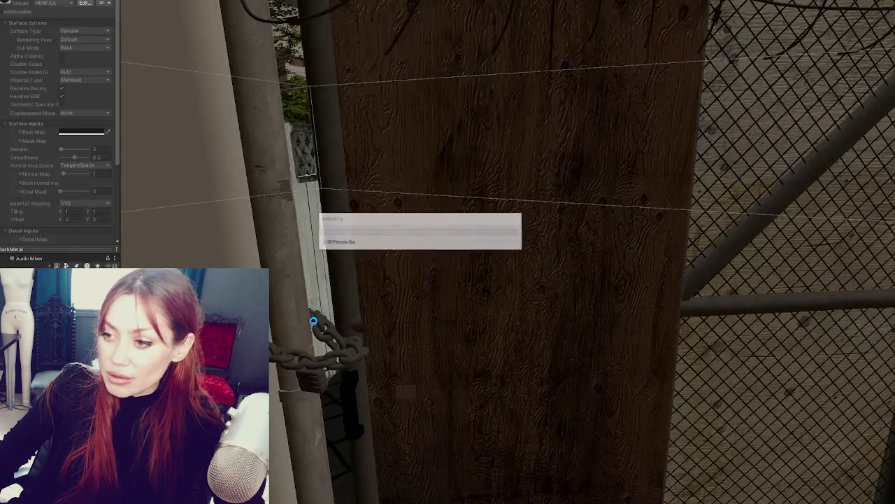
Rotate the chain lock -19 on Y so it wraps the gate post.
{"action": "left_click", "coordinate": [308, 369]}
{"action": "left_click", "coordinate": [333, 358]}
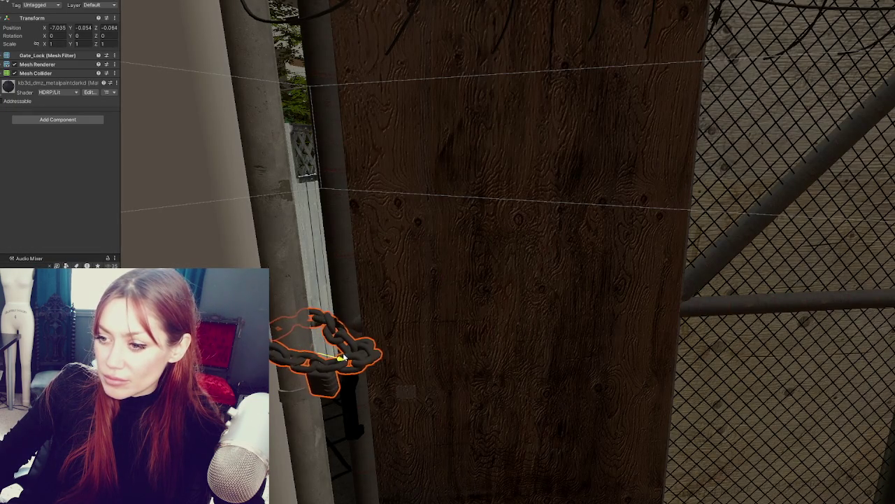
{"action": "key", "text": "f"}
{"action": "scroll", "coordinate": [336, 355], "scroll_direction": "down", "scroll_amount": 5}
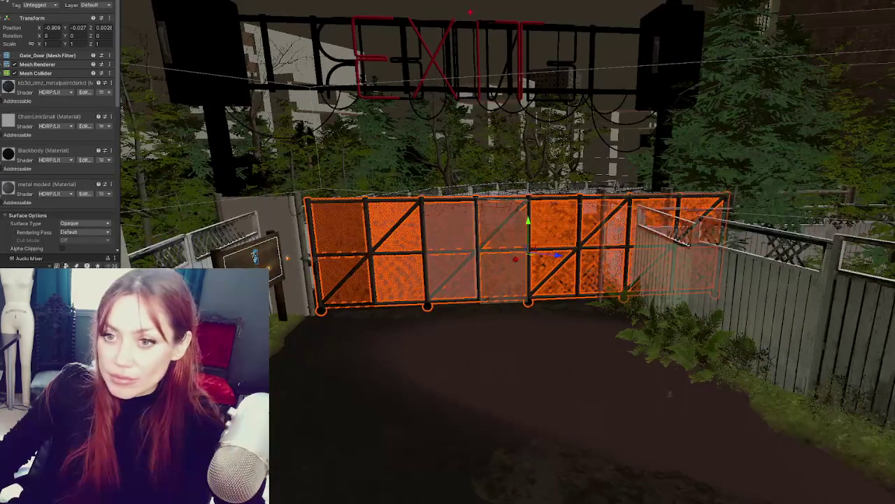
{"action": "left_click", "coordinate": [327, 250]}
{"action": "key", "text": "f"}
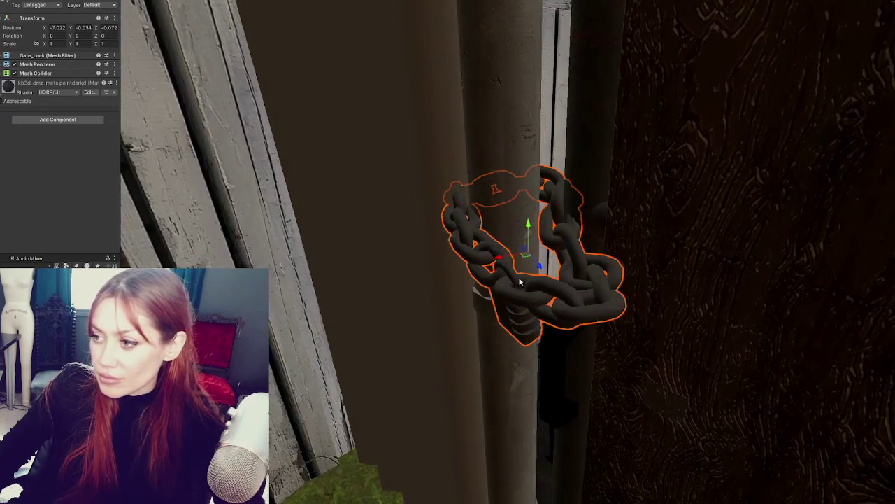
{"action": "key", "text": "e"}
{"action": "mouse_move", "coordinate": [517, 266]}
{"action": "left_mouse_down"}
{"action": "mouse_move", "coordinate": [551, 261]}
{"action": "mouse_move", "coordinate": [521, 254]}
{"action": "mouse_move", "coordinate": [559, 242]}
{"action": "mouse_move", "coordinate": [57, 250]}
{"action": "mouse_move", "coordinate": [534, 203]}
{"action": "left_mouse_up"}
{"action": "key", "text": "w"}
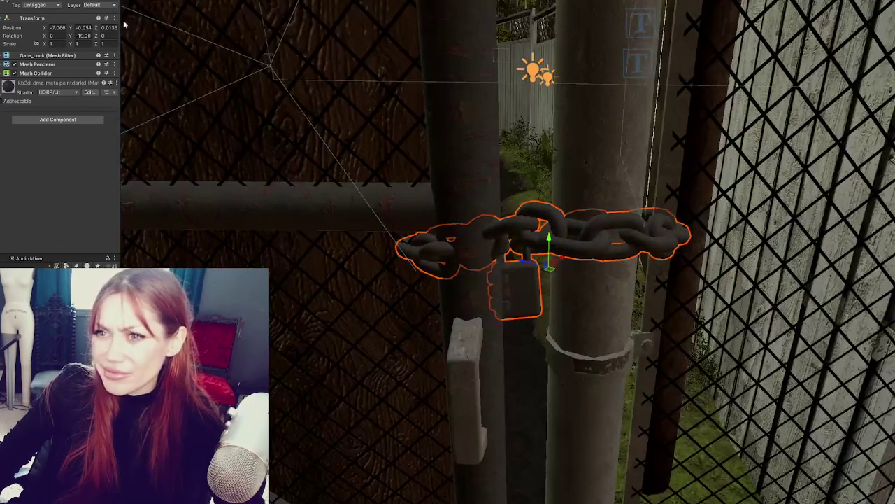
Fine-tune the chain lock's rotation, undoing an accidental forward tilt.
{"action": "key", "text": "e"}
{"action": "mouse_move", "coordinate": [541, 265]}
{"action": "left_mouse_down"}
{"action": "mouse_move", "coordinate": [548, 274]}
{"action": "mouse_move", "coordinate": [131, 197]}
{"action": "left_mouse_up"}
{"action": "key", "text": "ctrl+z"}
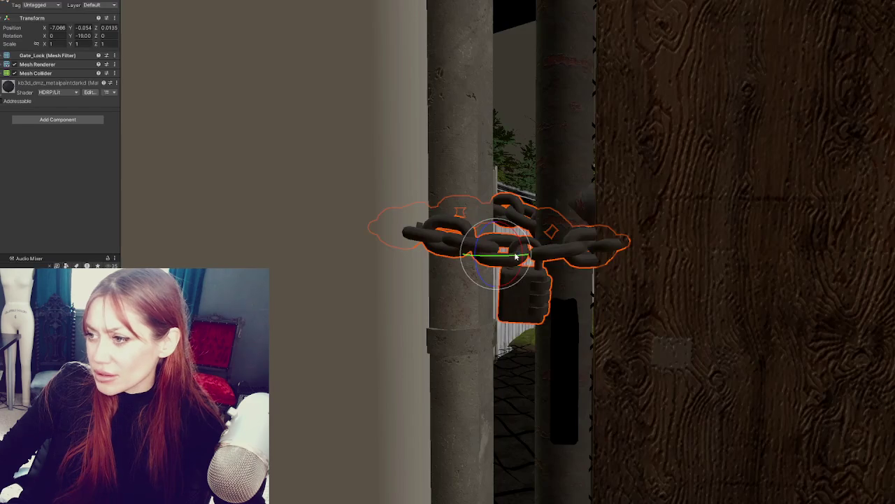
{"action": "mouse_move", "coordinate": [513, 258]}
{"action": "left_mouse_down"}
{"action": "mouse_move", "coordinate": [505, 256]}
{"action": "mouse_move", "coordinate": [515, 395]}
{"action": "left_mouse_up"}
{"action": "mouse_move", "coordinate": [497, 260]}
{"action": "left_mouse_down"}
{"action": "mouse_move", "coordinate": [477, 246]}
{"action": "mouse_move", "coordinate": [495, 248]}
{"action": "mouse_move", "coordinate": [500, 261]}
{"action": "left_mouse_up"}
{"action": "key", "text": "w"}
{"action": "key", "text": "e"}
Review the gate door's Local Sliding script (ending X -8) and open its Hierarchy context menu.
{"action": "left_click", "coordinate": [700, 210]}
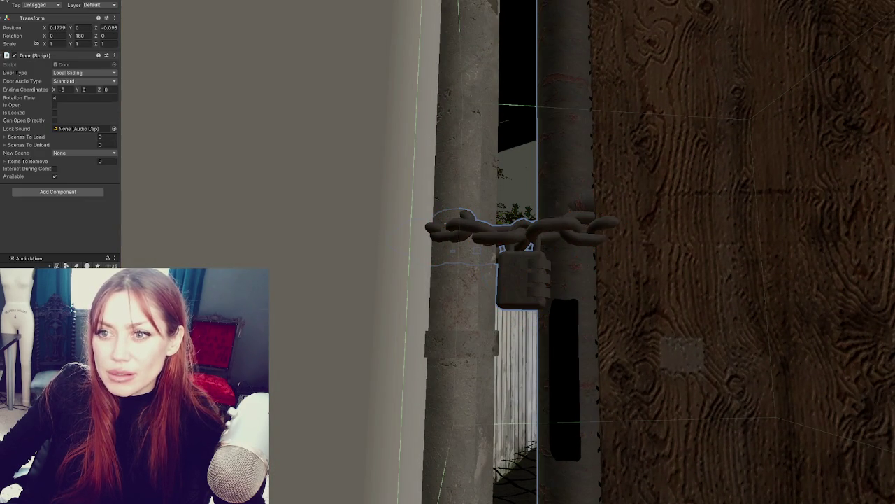
{"action": "left_click", "coordinate": [699, 210]}
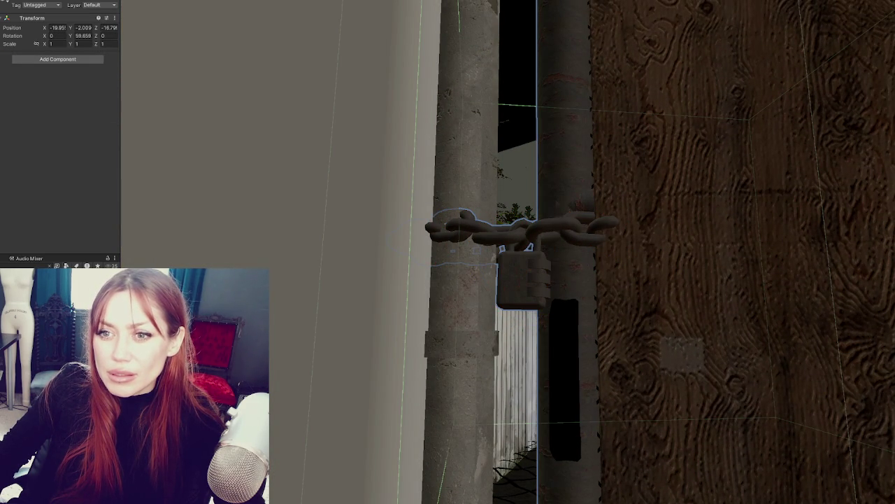
{"action": "key", "text": "ctrl+z"}
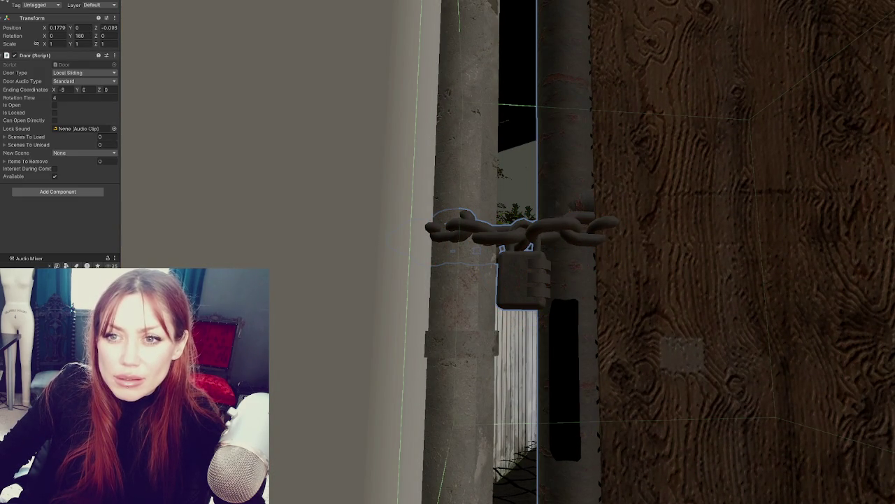
{"action": "left_click", "coordinate": [82, 36]}
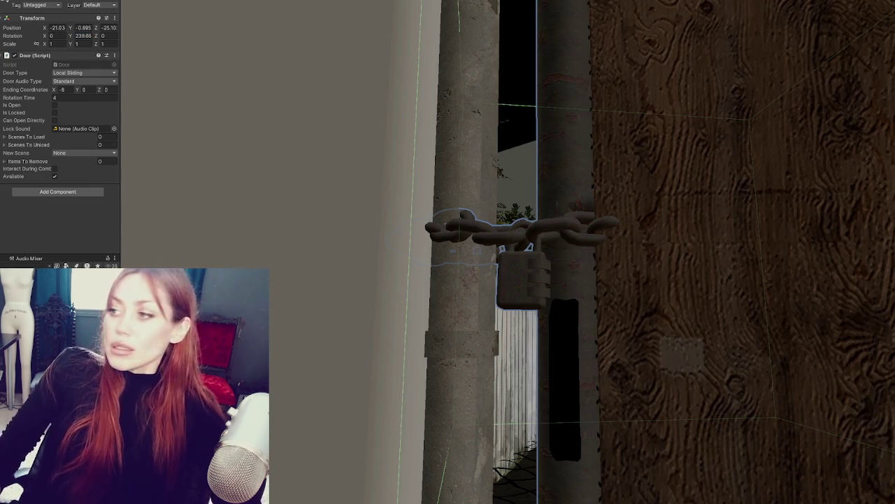
{"action": "right_click", "coordinate": [3, 18]}
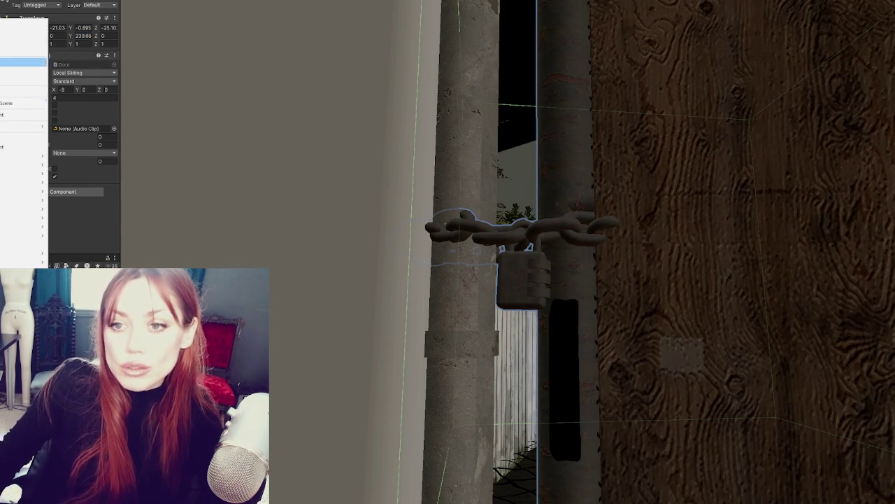
Create an empty parent for the gate door and set its Y rotation to -120.3.
{"action": "left_click", "coordinate": [2, 143]}
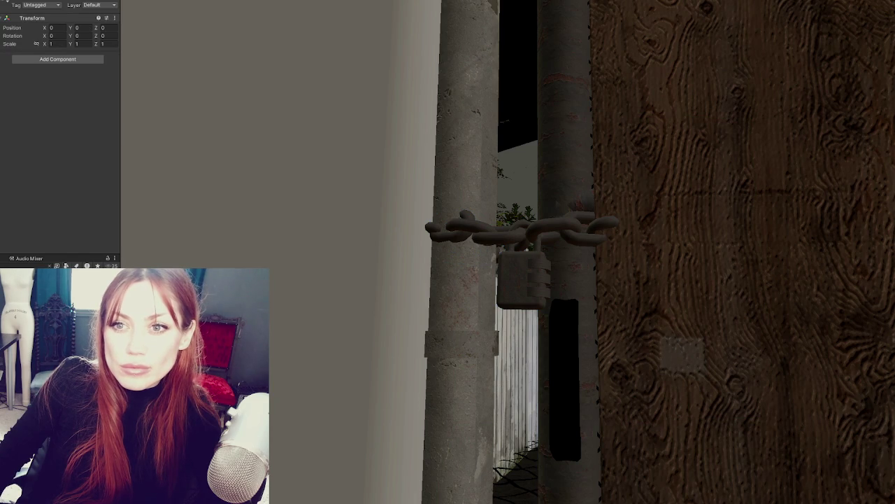
{"action": "key", "text": "ctrl+z"}
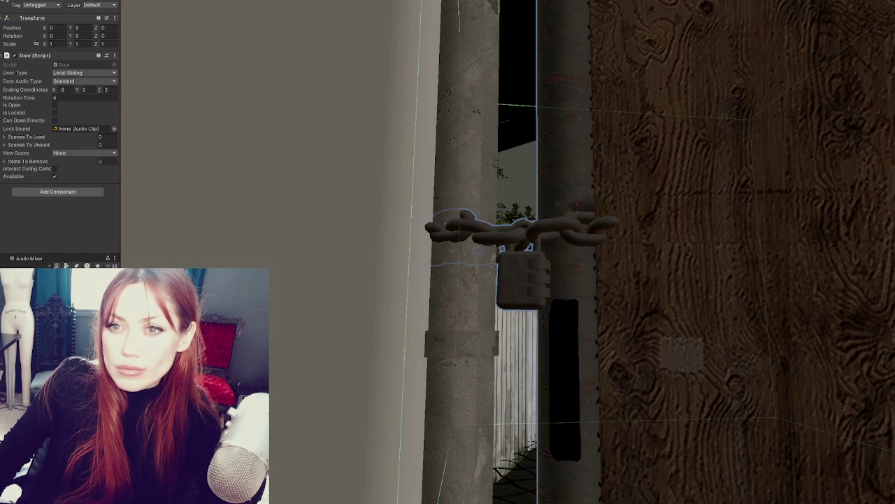
{"action": "key", "text": "ctrl+z"}
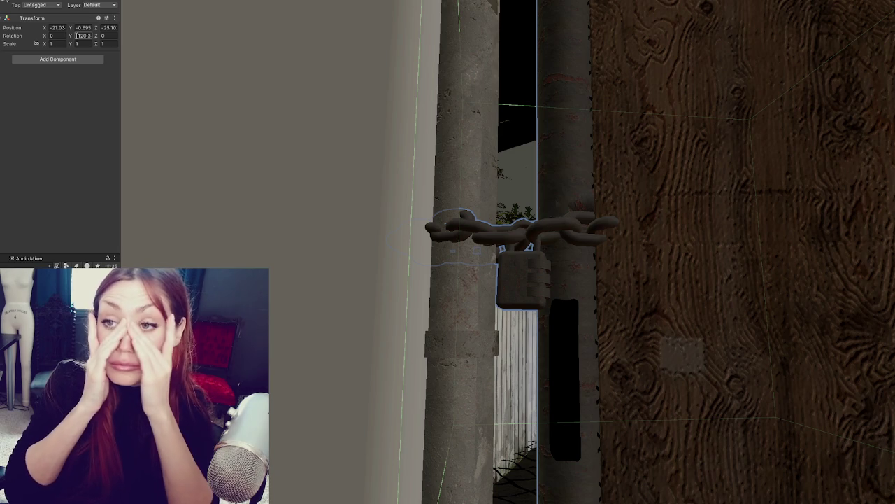
{"action": "type", "text": "-"}
{"action": "key", "text": "Return"}
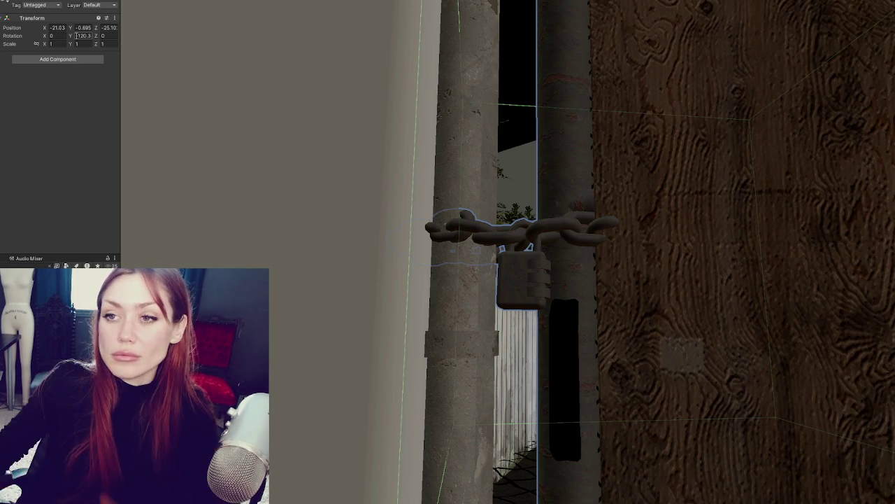
Test a Y rotation of 0, then revert to -120.3 and zoom out.
{"action": "left_click", "coordinate": [81, 36]}
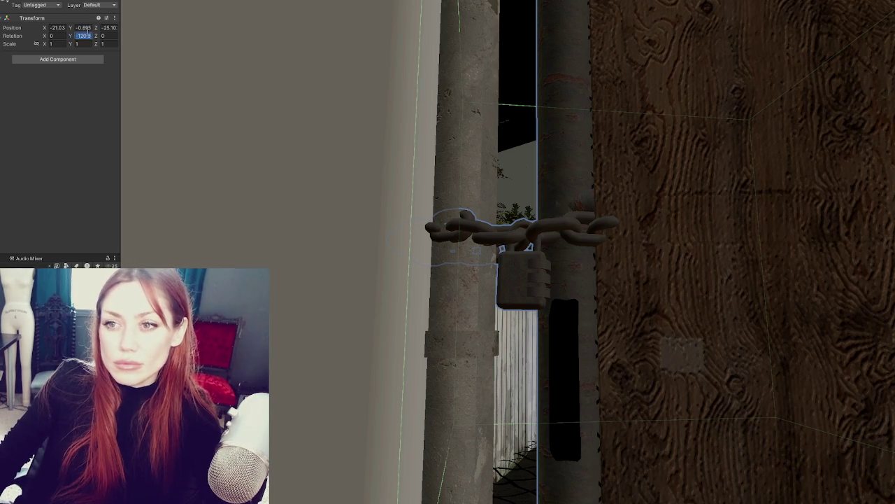
{"action": "type", "text": "0"}
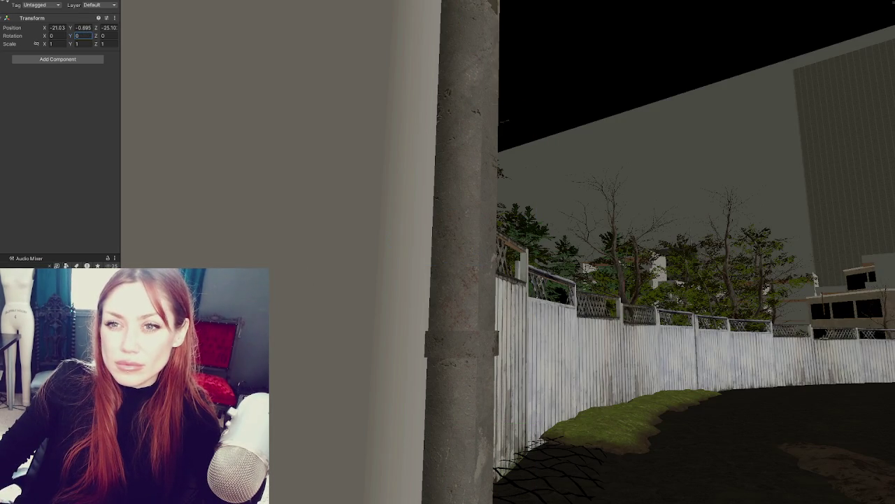
{"action": "left_click_drag", "start_coordinate": [70, 315], "coordinate": [28, 67]}
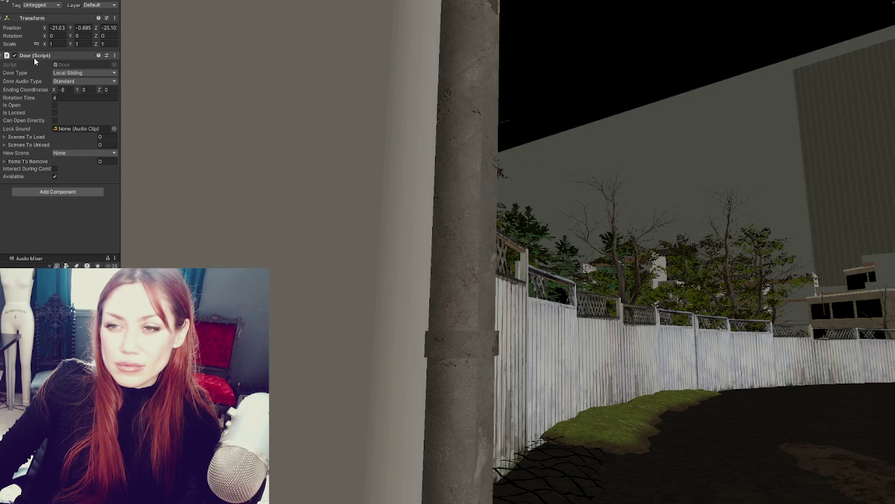
{"action": "key", "text": "ctrl+z"}
{"action": "key", "text": "ctrl+z"}
{"action": "key", "text": "ctrl+y"}
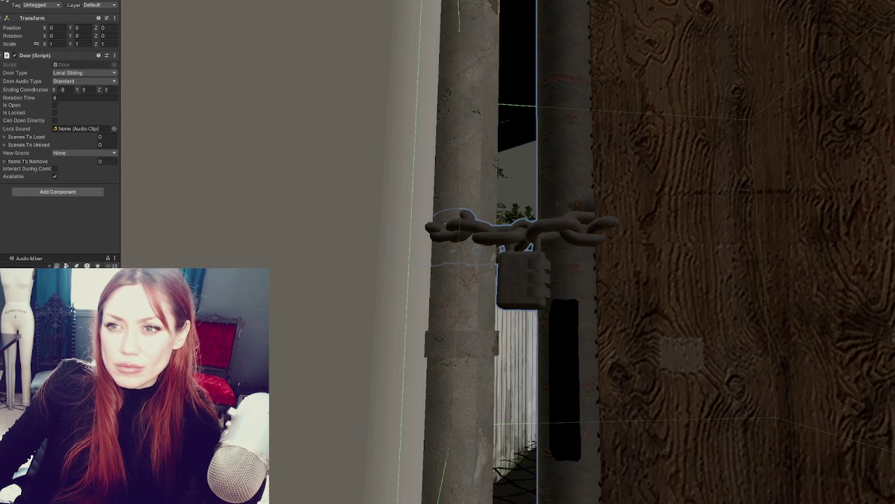
{"action": "key", "text": "ctrl+z"}
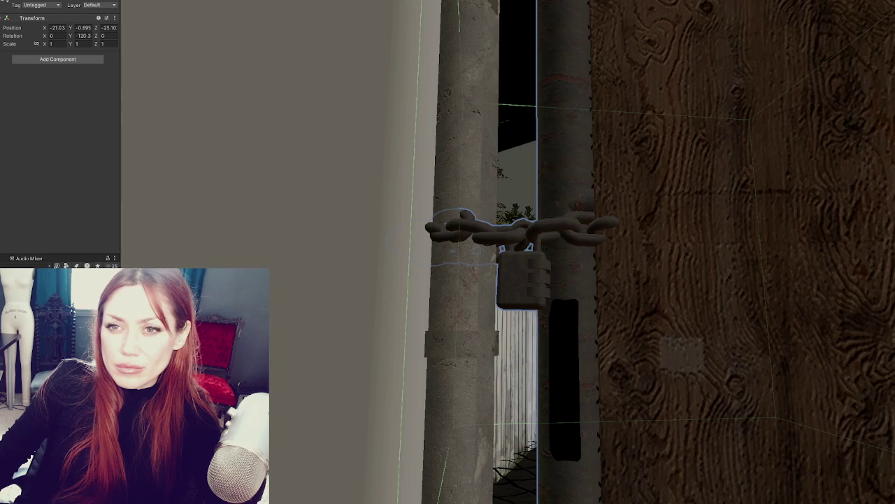
{"action": "scroll", "coordinate": [631, 208], "scroll_direction": "down", "scroll_amount": 5}
{"action": "scroll", "coordinate": [585, 174], "scroll_direction": "down", "scroll_amount": 4}
{"action": "scroll", "coordinate": [530, 192], "scroll_direction": "down", "scroll_amount": 3}
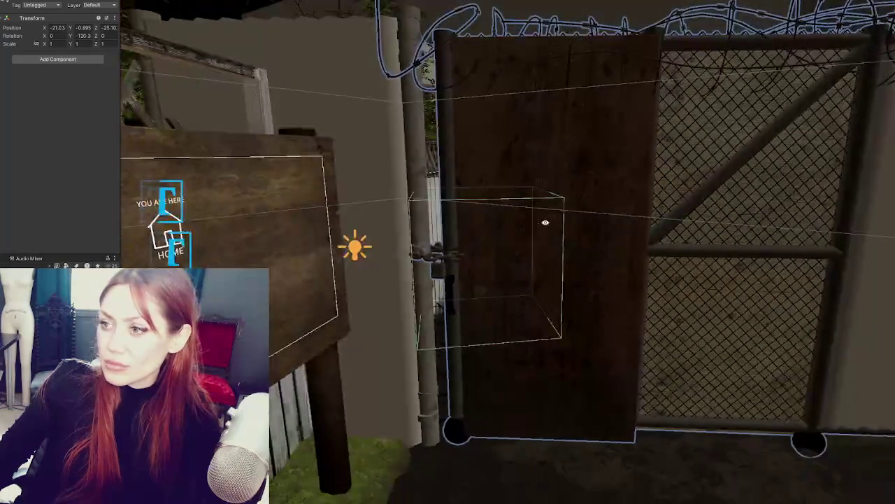
Step back through undo history until Gate_Door and Gate_Lock are selected together.
{"action": "scroll", "coordinate": [541, 222], "scroll_direction": "down", "scroll_amount": 2}
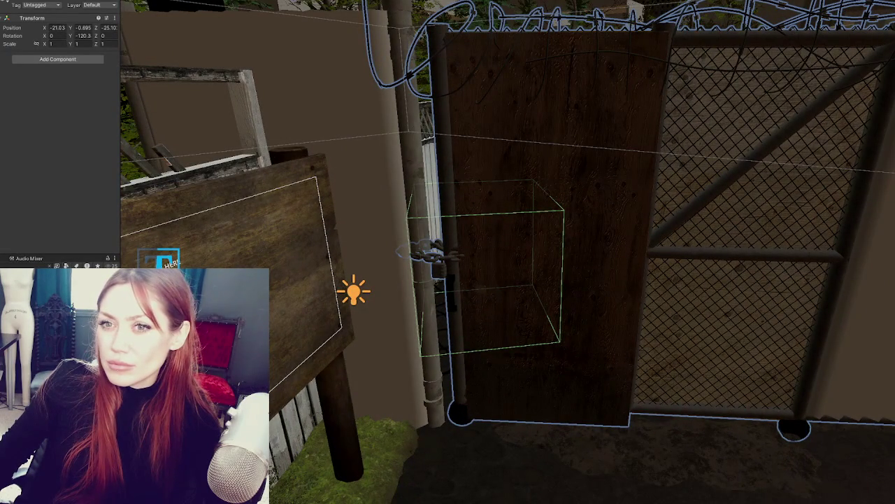
{"action": "key", "text": "ctrl+y"}
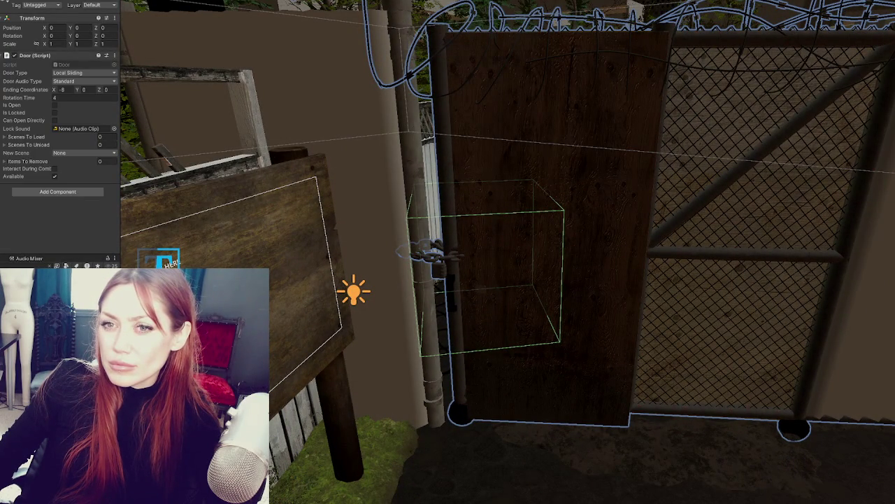
{"action": "key", "text": "ctrl+z"}
{"action": "key", "text": "ctrl+y"}
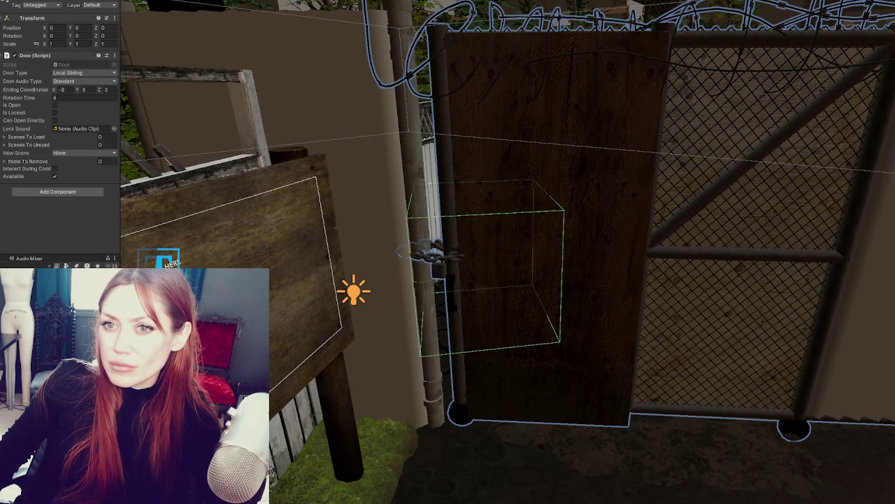
{"action": "key", "text": "ctrl+z"}
{"action": "key", "text": "ctrl+z"}
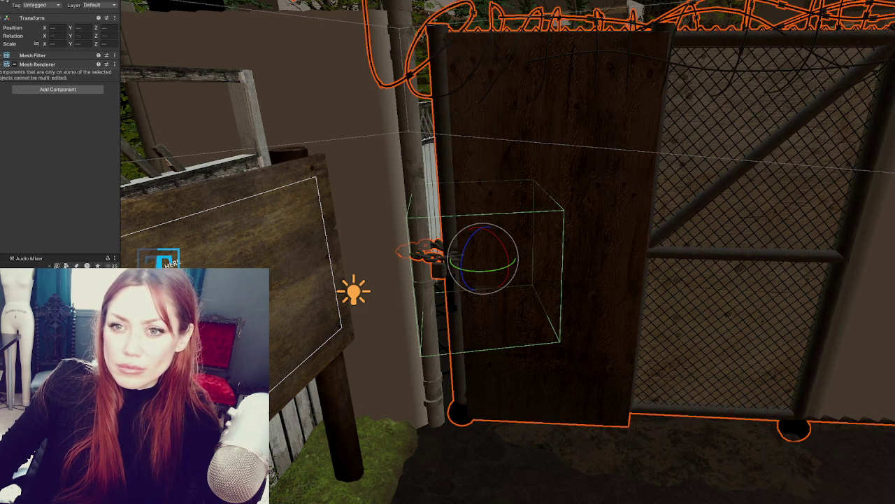
{"action": "key", "text": "ctrl+z"}
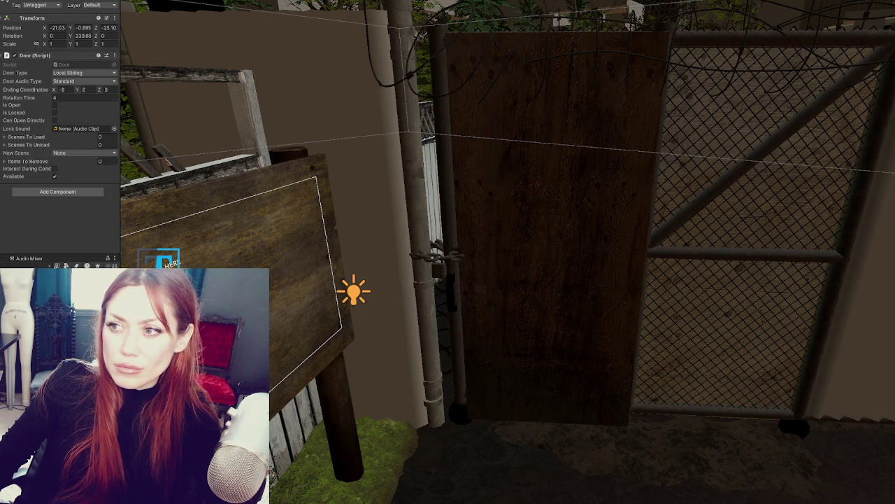
{"action": "key", "text": "ctrl+z"}
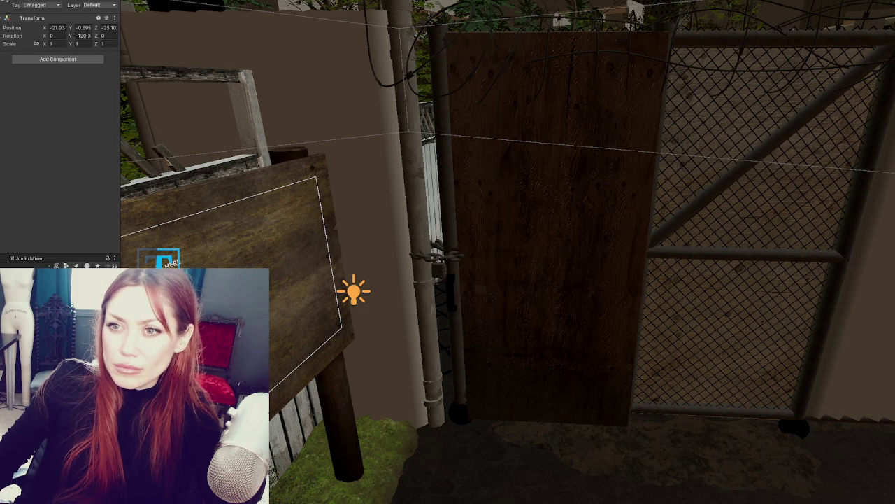
{"action": "key", "text": "ctrl+z"}
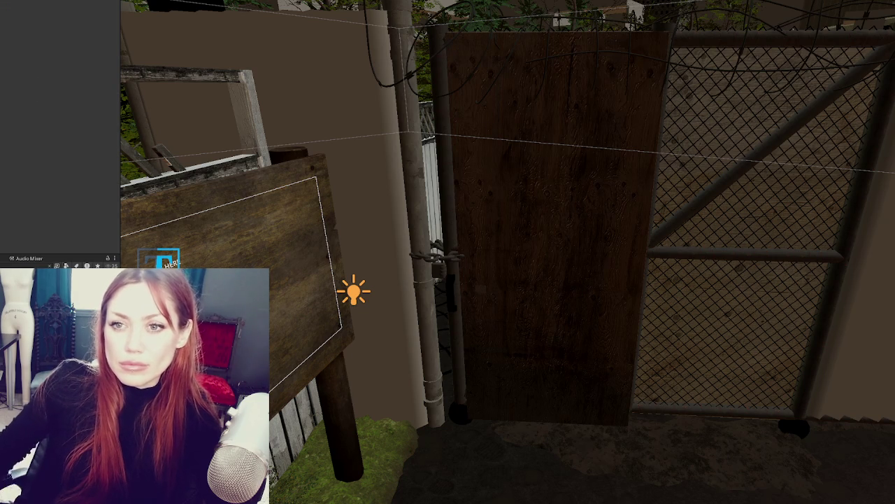
{"action": "key", "text": "ctrl+z"}
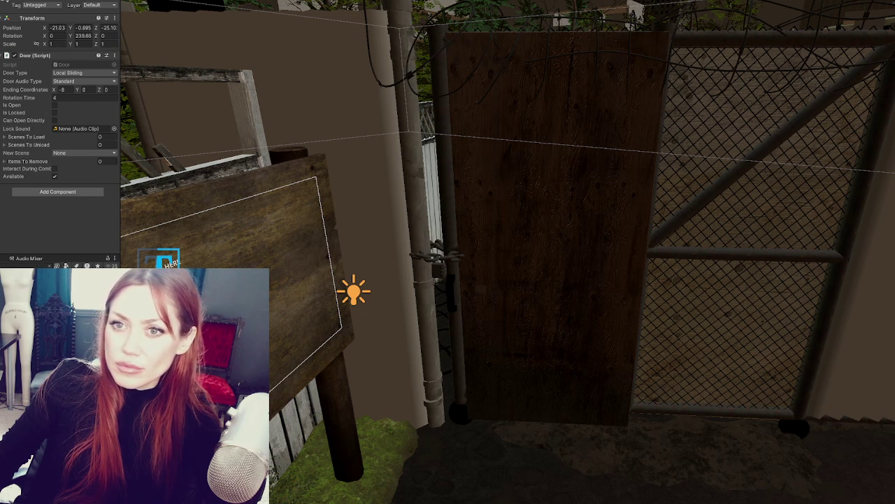
{"action": "key", "text": "ctrl+z"}
{"action": "key", "text": "ctrl+z"}
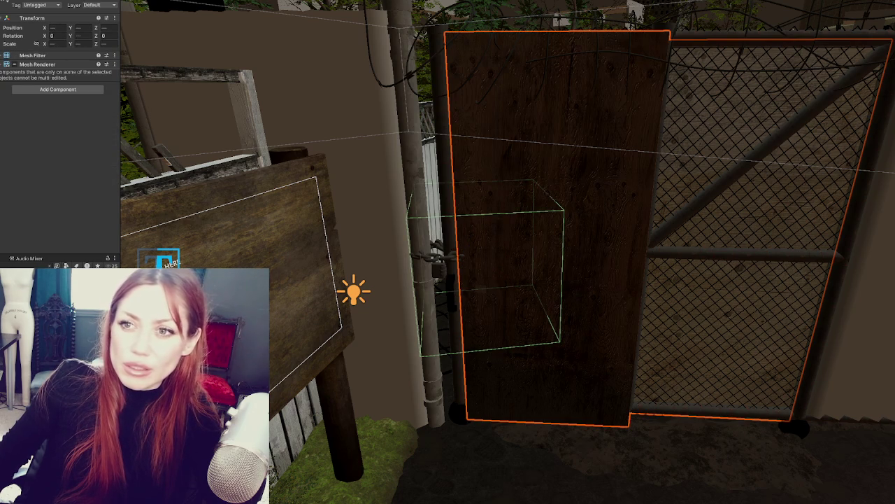
{"action": "key", "text": "ctrl+z"}
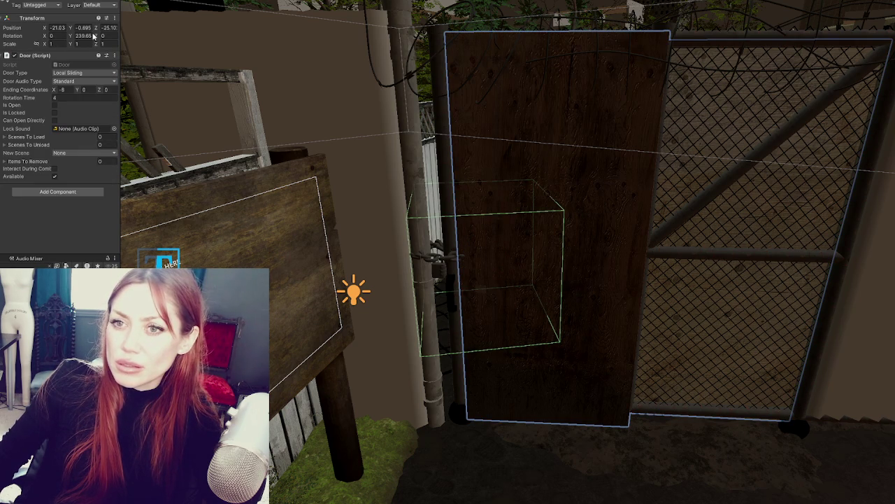
{"action": "key", "text": "ctrl+z"}
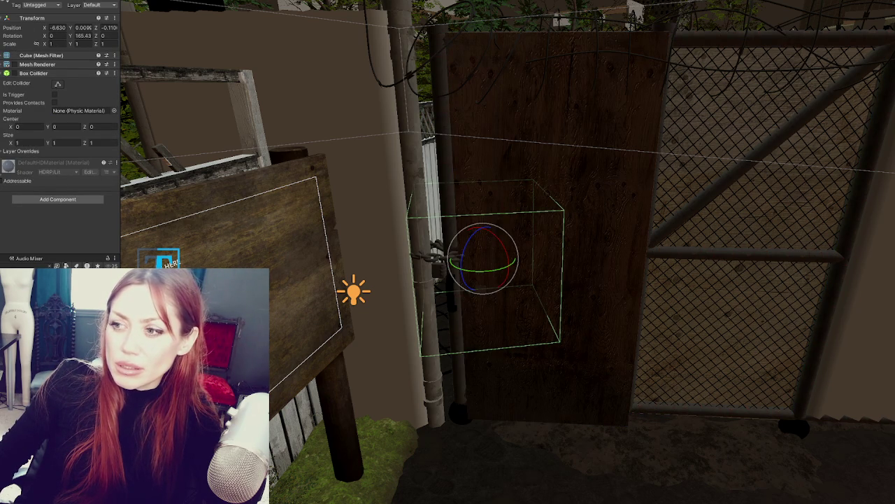
{"action": "key", "text": "ctrl+z"}
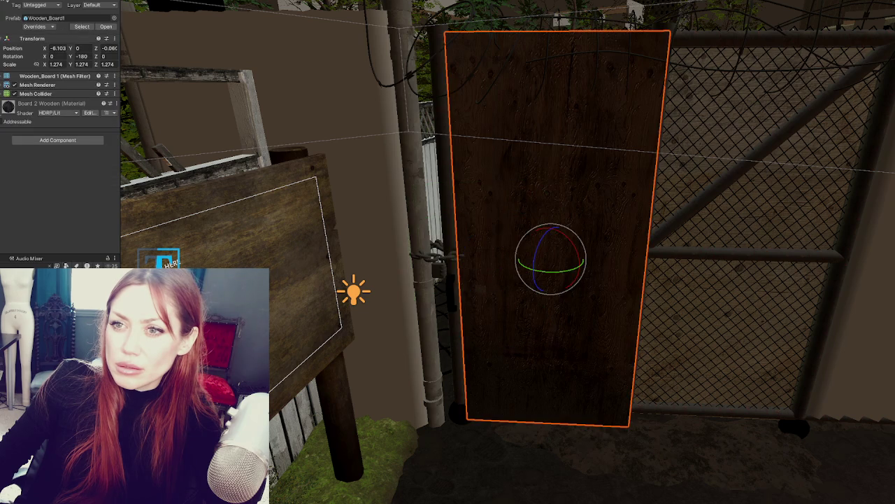
{"action": "key", "text": "ctrl+z"}
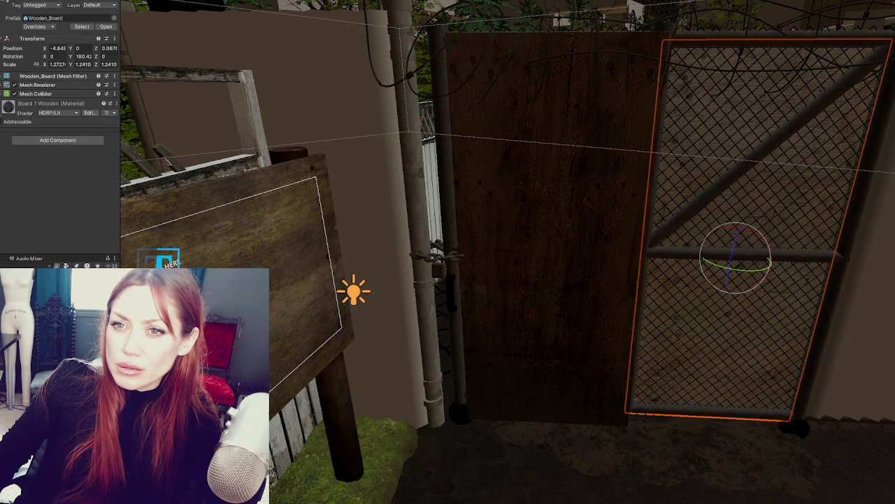
{"action": "key", "text": "ctrl+z"}
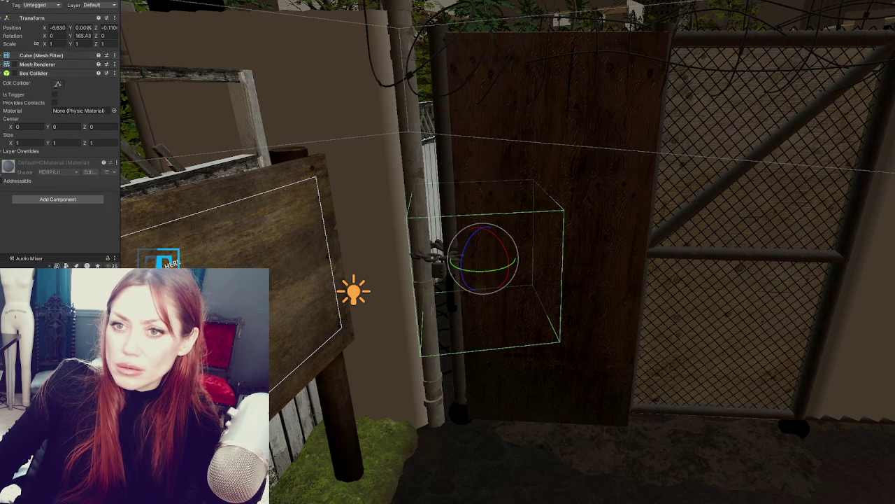
{"action": "key", "text": "ctrl+z"}
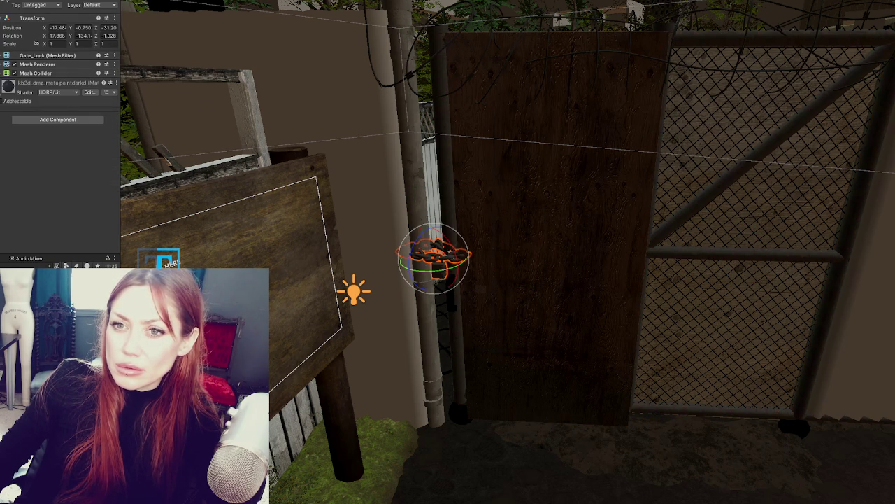
{"action": "key", "text": "ctrl+z"}
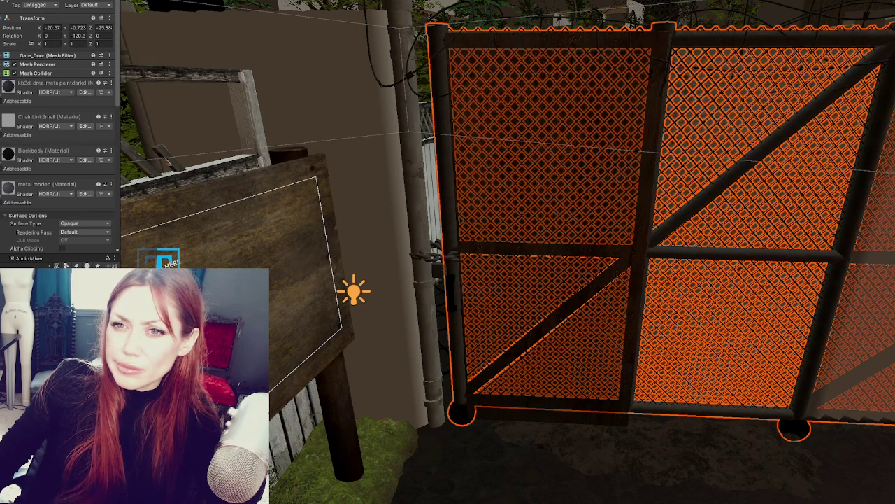
{"action": "key", "text": "ctrl+z"}
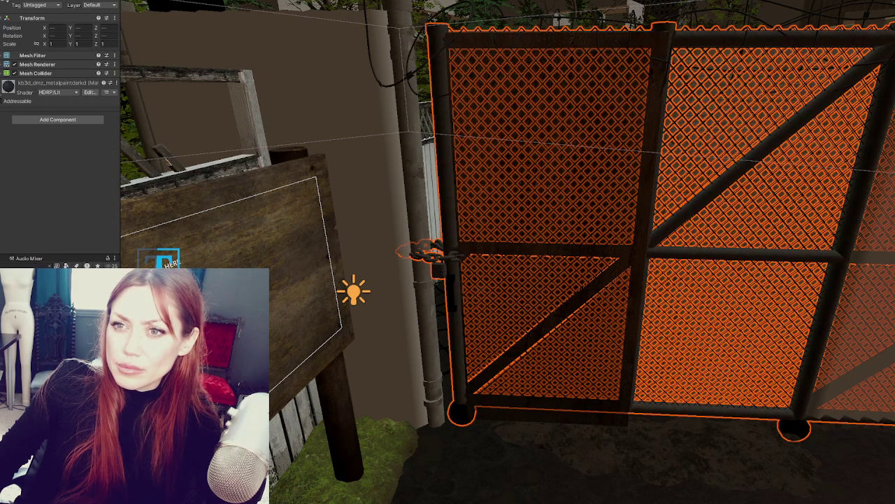
Enter 0 in the Inspector rotation fields for both selected objects.
{"action": "type", "text": "0"}
{"action": "key", "text": "Tab"}
{"action": "type", "text": "0"}
{"action": "key", "text": "Tab"}
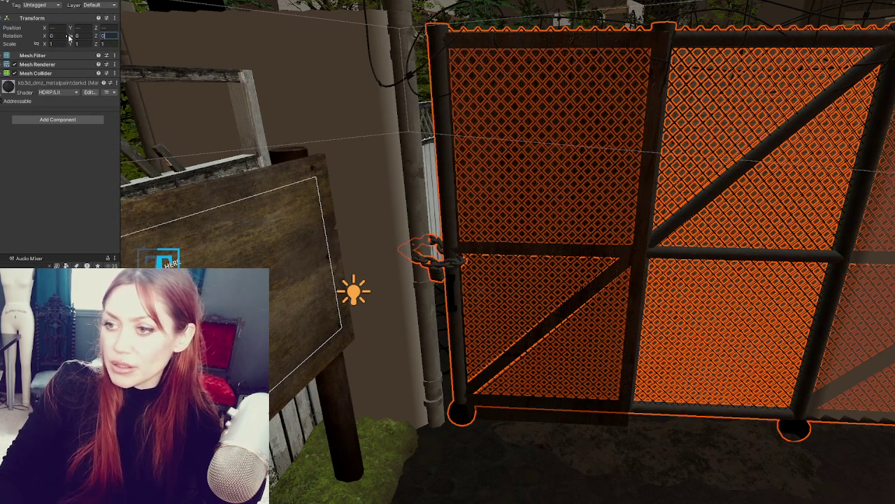
Select Gate_Lock, try rotating it around its vertical axis, then undo the rotation.
{"action": "type", "text": "0"}
{"action": "left_click", "coordinate": [429, 256]}
{"action": "scroll", "coordinate": [423, 238], "scroll_direction": "up", "scroll_amount": 5}
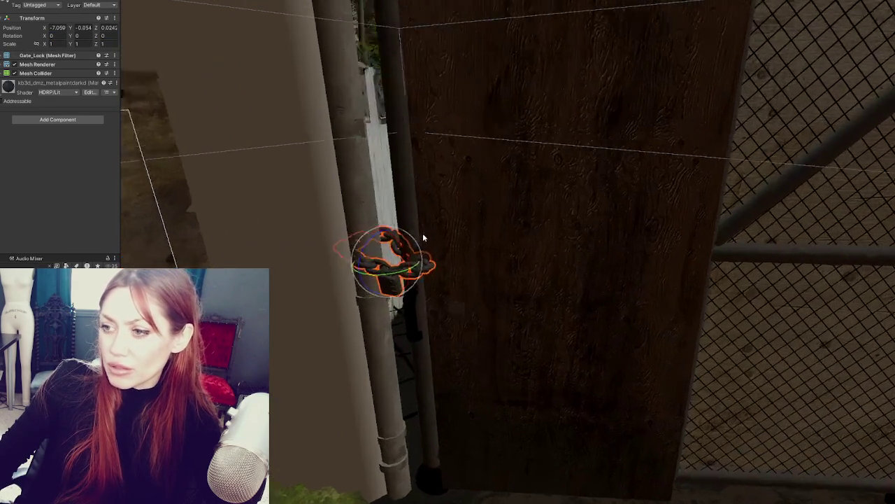
{"action": "key", "text": "e"}
{"action": "left_click_drag", "start_coordinate": [390, 268], "coordinate": [506, 394]}
{"action": "key", "text": "ctrl+z"}
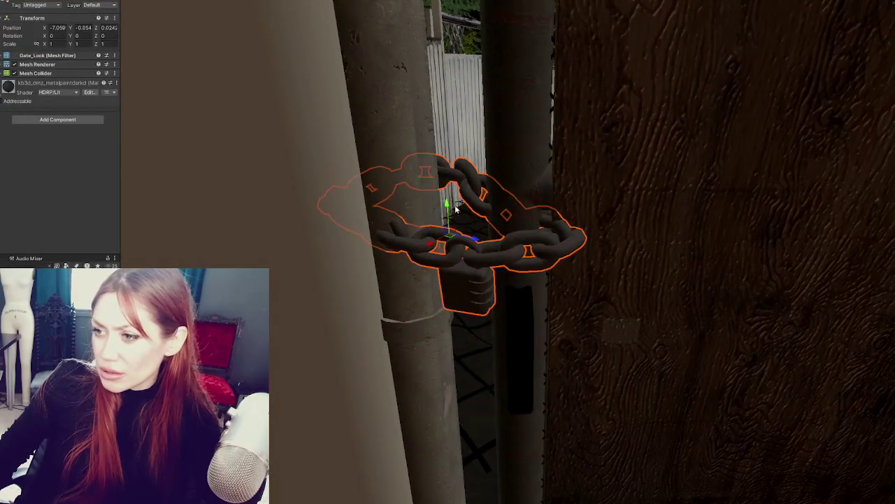
Lower the chain lock down the post and nudge it closer against the post.
{"action": "left_click_drag", "start_coordinate": [459, 210], "coordinate": [446, 340]}
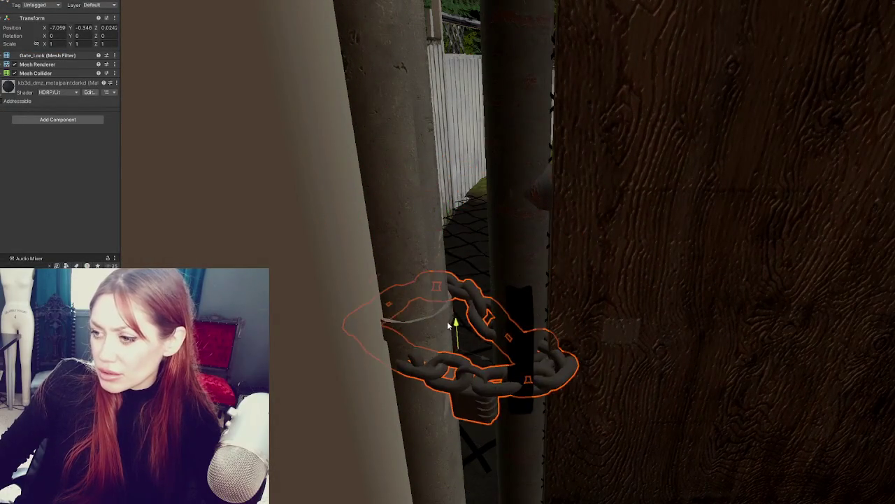
{"action": "mouse_move", "coordinate": [446, 382]}
{"action": "left_mouse_down"}
{"action": "mouse_move", "coordinate": [441, 397]}
{"action": "mouse_move", "coordinate": [845, 371]}
{"action": "mouse_move", "coordinate": [742, 399]}
{"action": "mouse_move", "coordinate": [662, 372]}
{"action": "mouse_move", "coordinate": [486, 396]}
{"action": "mouse_move", "coordinate": [627, 345]}
{"action": "mouse_move", "coordinate": [568, 331]}
{"action": "mouse_move", "coordinate": [582, 275]}
{"action": "mouse_move", "coordinate": [609, 312]}
{"action": "mouse_move", "coordinate": [517, 322]}
{"action": "mouse_move", "coordinate": [274, 305]}
{"action": "mouse_move", "coordinate": [294, 329]}
{"action": "mouse_move", "coordinate": [392, 323]}
{"action": "mouse_move", "coordinate": [420, 340]}
{"action": "mouse_move", "coordinate": [426, 269]}
{"action": "mouse_move", "coordinate": [371, 351]}
{"action": "mouse_move", "coordinate": [375, 340]}
{"action": "mouse_move", "coordinate": [406, 336]}
{"action": "left_mouse_up"}
{"action": "key", "text": "e"}
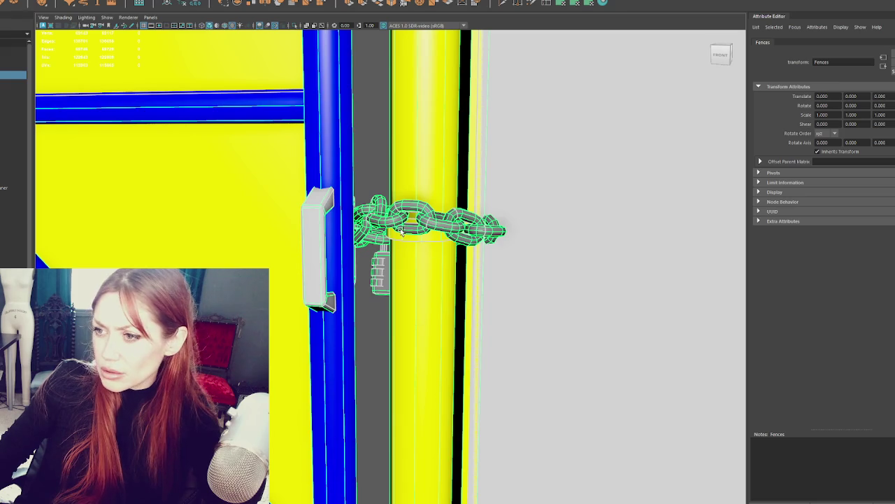
Check Gate_Lock's channels for zero translate and rotate and scale 1, also selecting Gate and Gate_Base.
{"action": "left_click", "coordinate": [14, 196]}
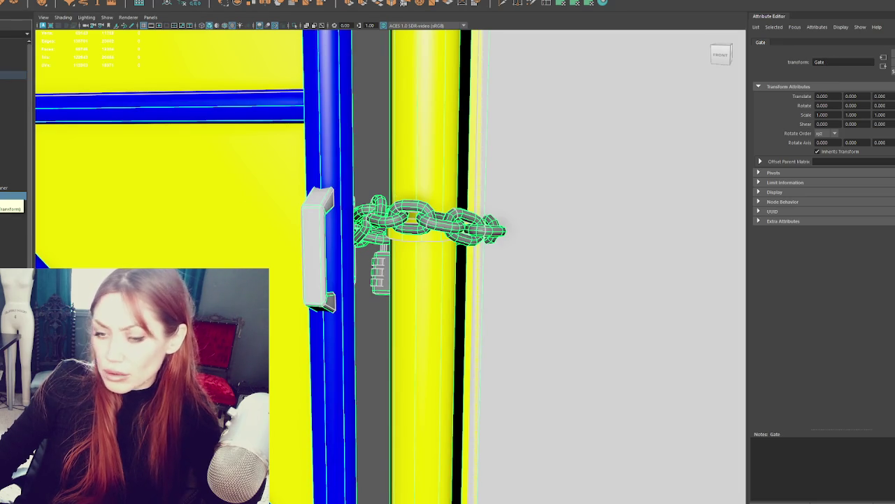
{"action": "left_click", "coordinate": [13, 220]}
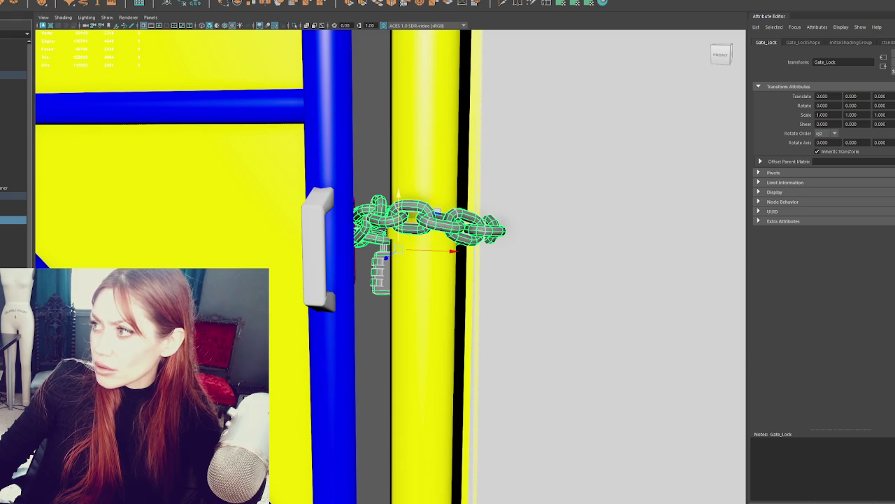
{"action": "key", "text": "ctrl+a"}
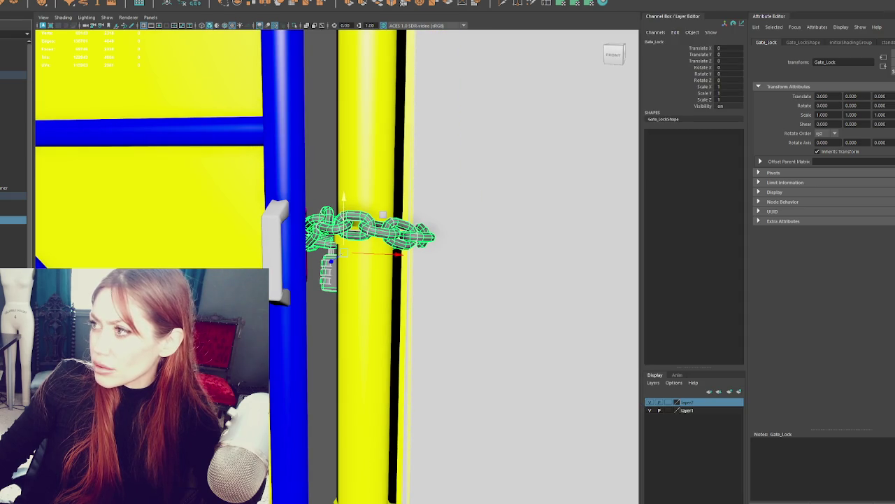
{"action": "key", "text": "ctrl+a"}
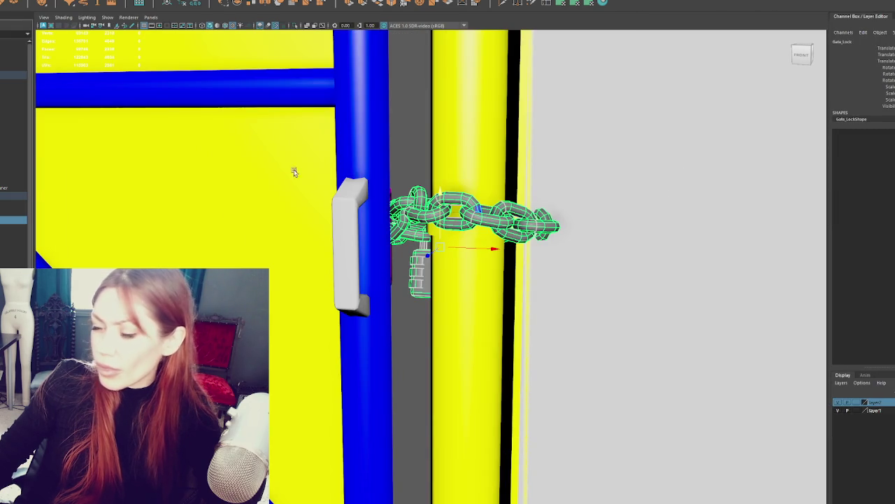
{"action": "left_click", "coordinate": [14, 196]}
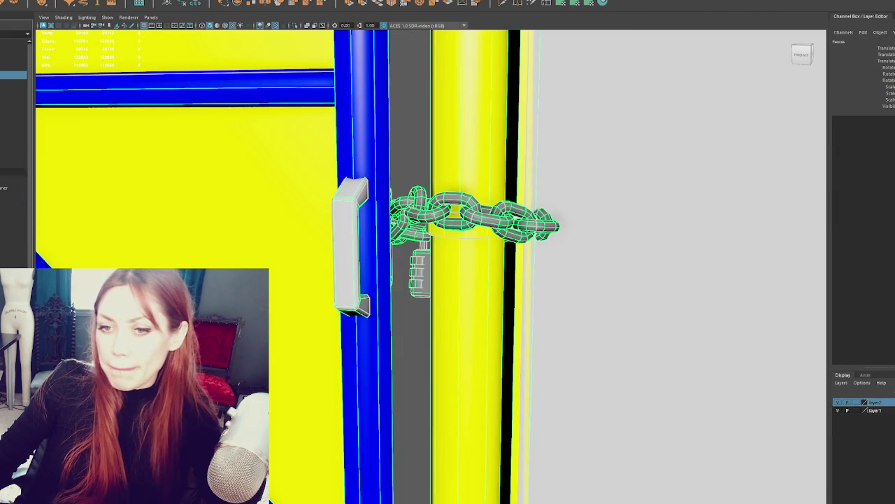
{"action": "left_click", "coordinate": [14, 212]}
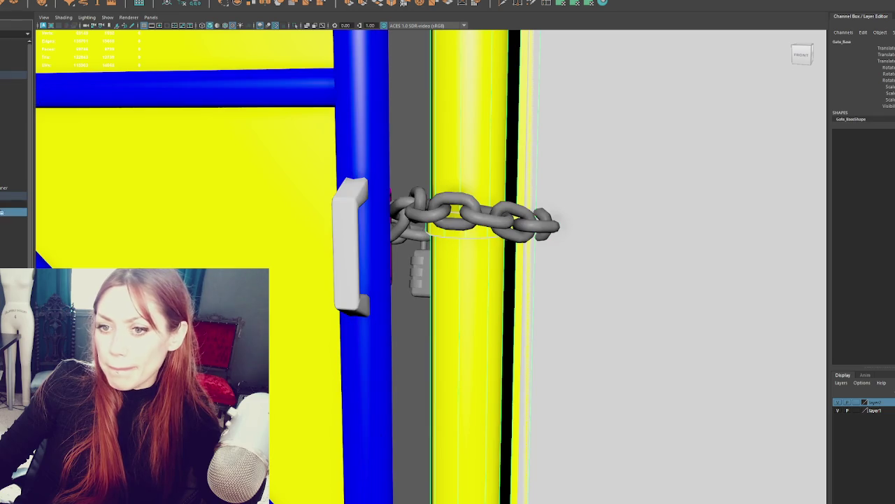
{"action": "left_click", "coordinate": [14, 220]}
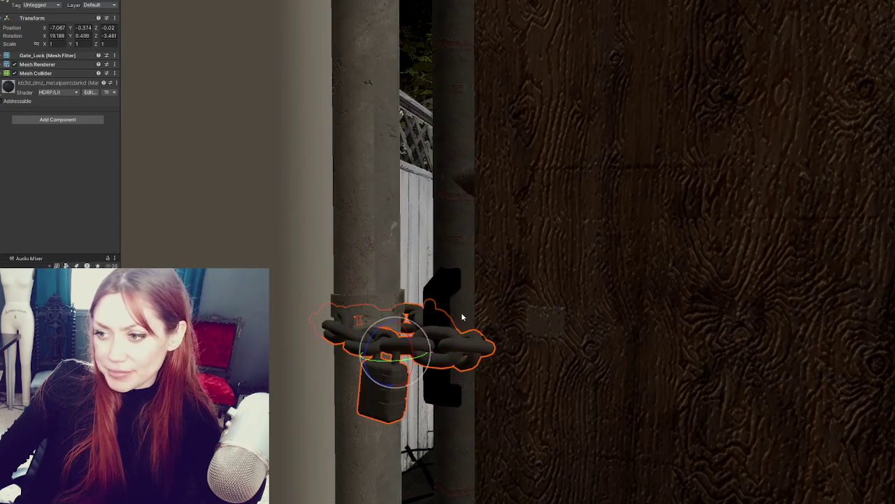
Tilt the chain lock to fit the post and nudge its position slightly.
{"action": "key", "text": "f"}
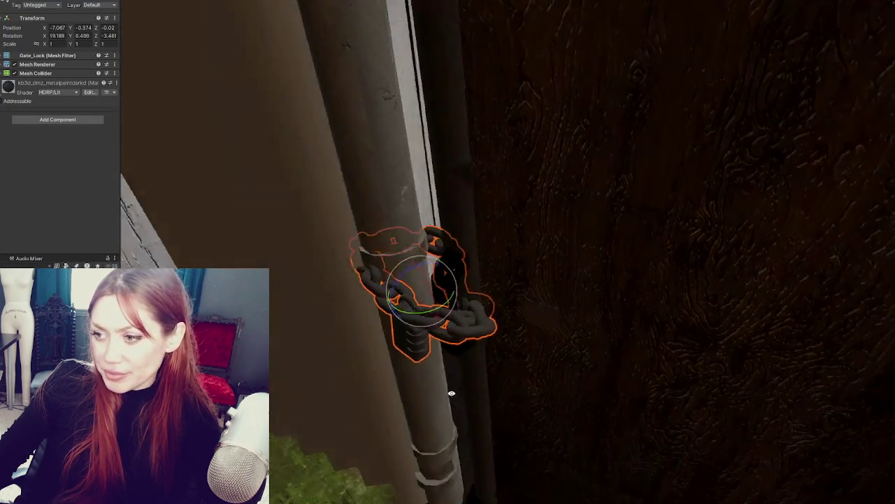
{"action": "left_click_drag", "start_coordinate": [376, 324], "coordinate": [480, 369], "text": "alt"}
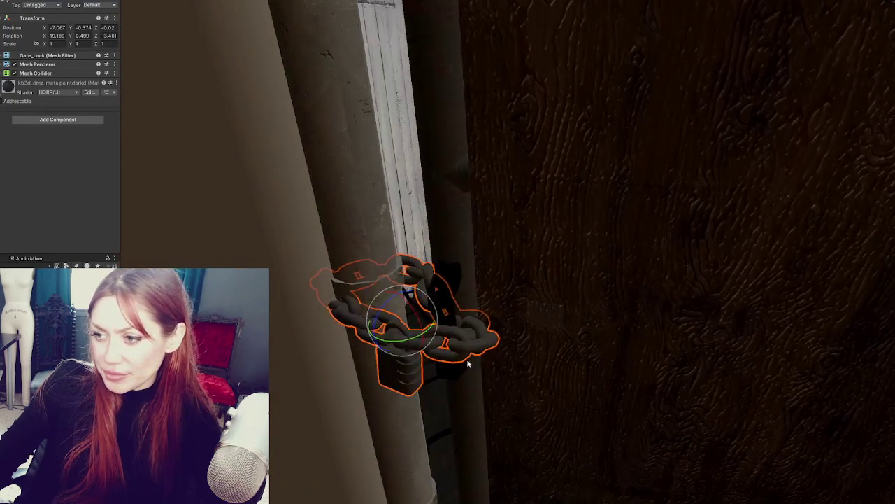
{"action": "mouse_move", "coordinate": [395, 308]}
{"action": "left_mouse_down"}
{"action": "mouse_move", "coordinate": [392, 320]}
{"action": "mouse_move", "coordinate": [491, 260]}
{"action": "mouse_move", "coordinate": [499, 294]}
{"action": "mouse_move", "coordinate": [432, 343]}
{"action": "left_mouse_up"}
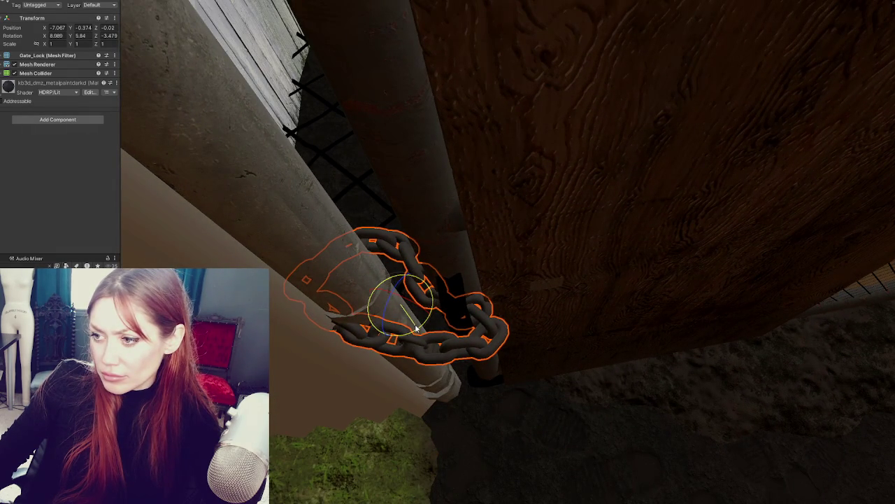
{"action": "key", "text": "w"}
{"action": "mouse_move", "coordinate": [424, 314]}
{"action": "left_mouse_down"}
{"action": "mouse_move", "coordinate": [380, 340]}
{"action": "mouse_move", "coordinate": [715, 207]}
{"action": "mouse_move", "coordinate": [669, 383]}
{"action": "mouse_move", "coordinate": [682, 383]}
{"action": "mouse_move", "coordinate": [281, 258]}
{"action": "left_mouse_up"}
{"action": "key", "text": "w"}
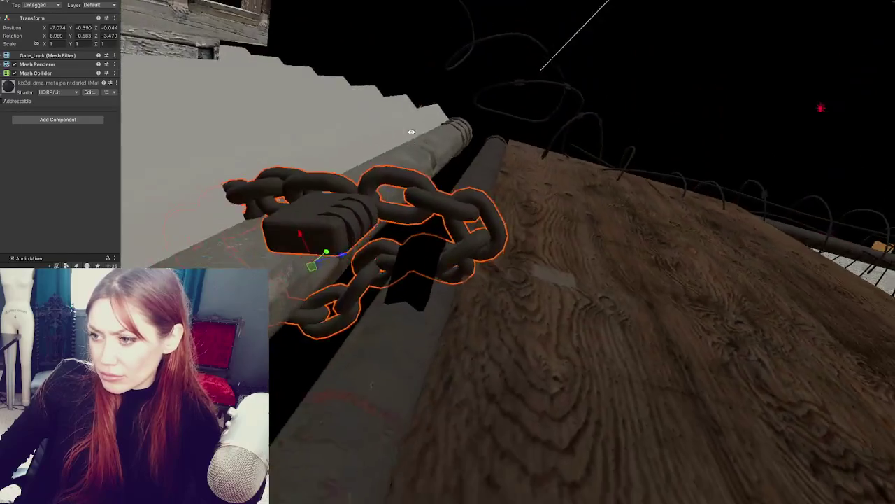
Shift the chain lock slightly left to -7.065, -0.390, -0.037, then zoom out.
{"action": "left_click_drag", "start_coordinate": [282, 258], "coordinate": [415, 109], "text": "alt"}
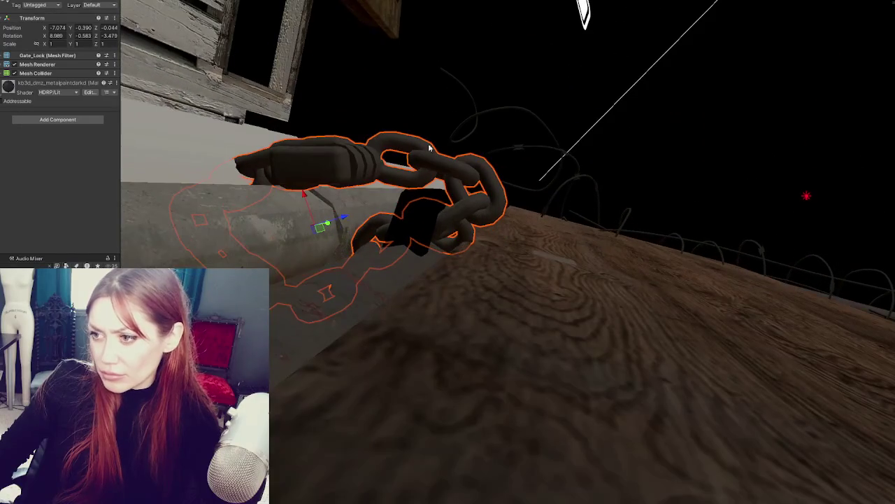
{"action": "mouse_move", "coordinate": [344, 220]}
{"action": "left_mouse_down"}
{"action": "mouse_move", "coordinate": [308, 201]}
{"action": "mouse_move", "coordinate": [354, 200]}
{"action": "left_mouse_up"}
{"action": "scroll", "coordinate": [591, 178], "scroll_direction": "down", "scroll_amount": 3}
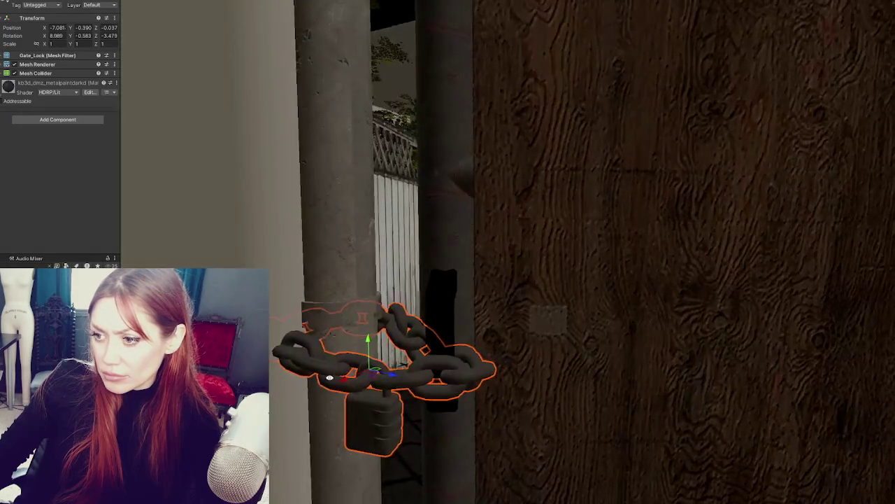
{"action": "scroll", "coordinate": [592, 178], "scroll_direction": "down", "scroll_amount": 3}
{"action": "scroll", "coordinate": [591, 178], "scroll_direction": "down", "scroll_amount": 3}
{"action": "scroll", "coordinate": [591, 178], "scroll_direction": "down", "scroll_amount": 2}
{"action": "scroll", "coordinate": [591, 178], "scroll_direction": "down", "scroll_amount": 3}
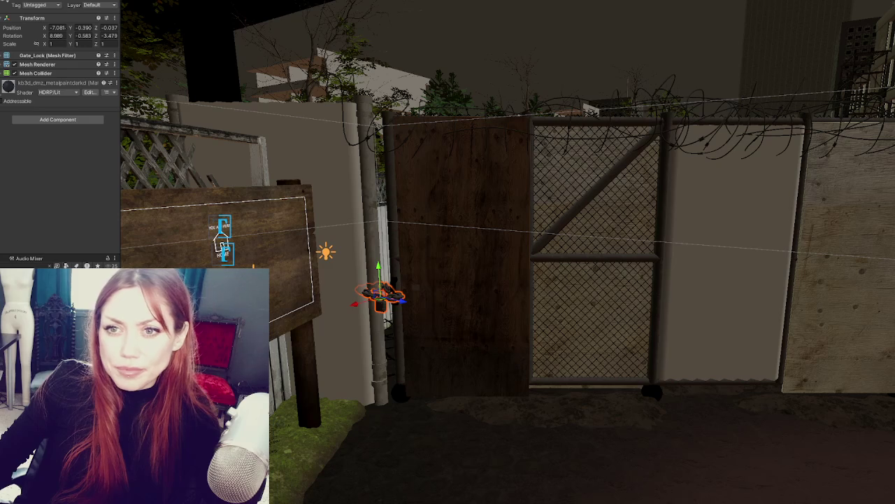
Apply the metal material to the plain grey Corrugated_Metal_Thinner panel beside Gate_Base.
{"action": "left_click", "coordinate": [595, 210]}
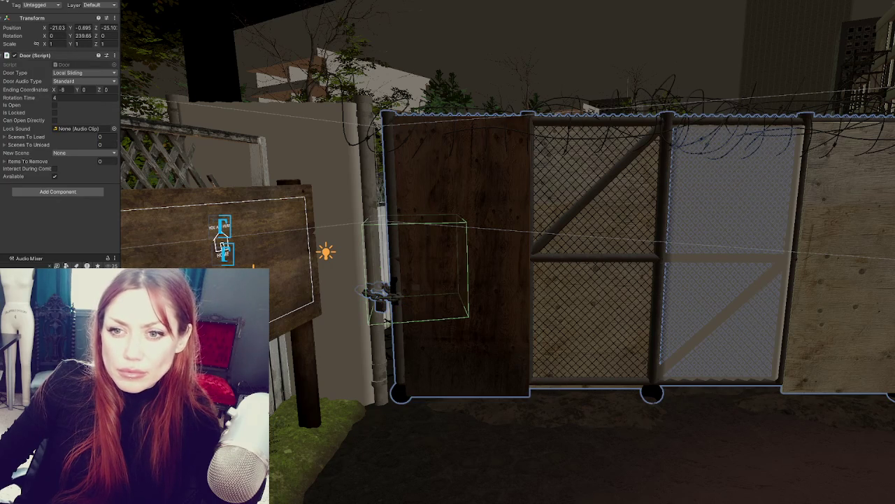
{"action": "left_click", "coordinate": [731, 252]}
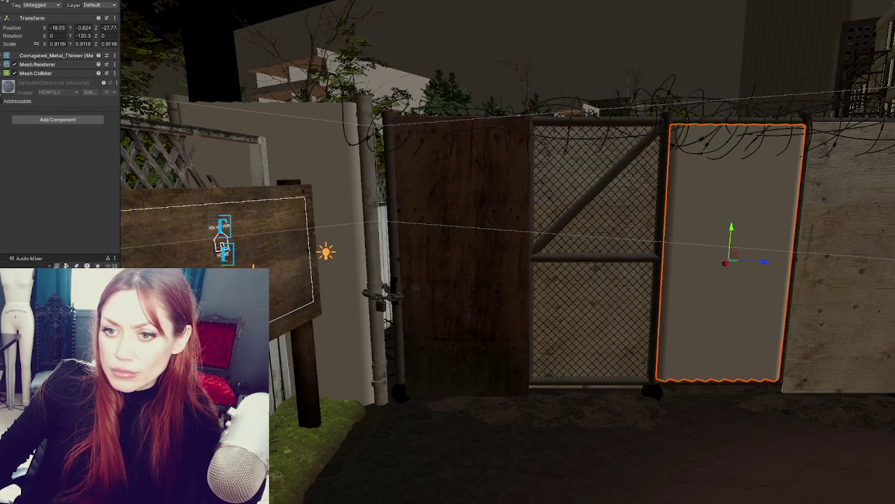
{"action": "left_click", "coordinate": [374, 273]}
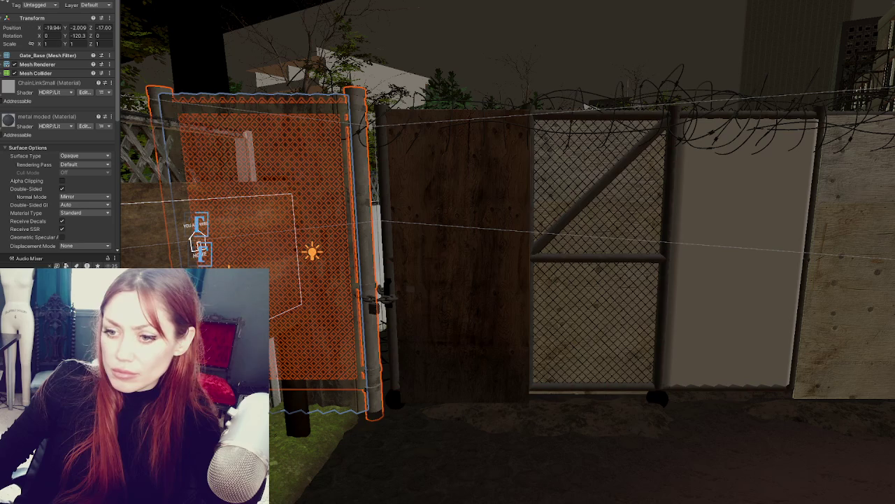
{"action": "left_click_drag", "start_coordinate": [266, 392], "coordinate": [688, 288]}
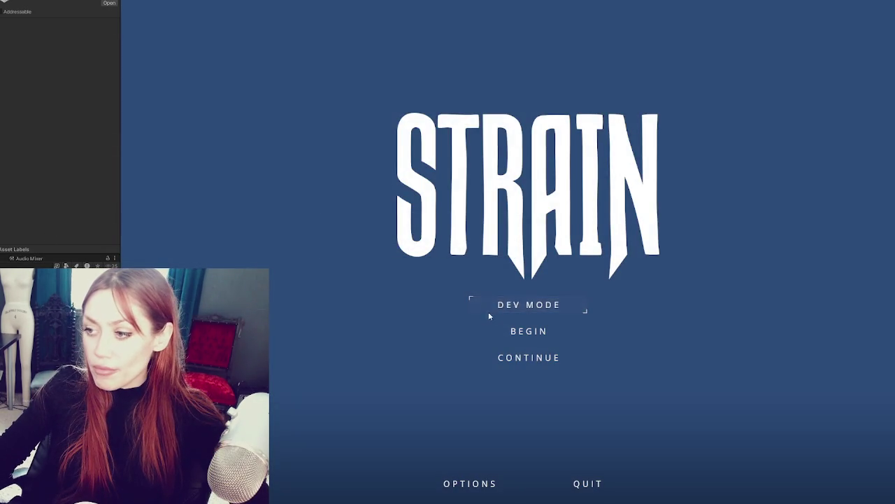
Start a game, pass through the wooden gate, and cross the street to the EXIT gate.
{"action": "left_click", "coordinate": [489, 315]}
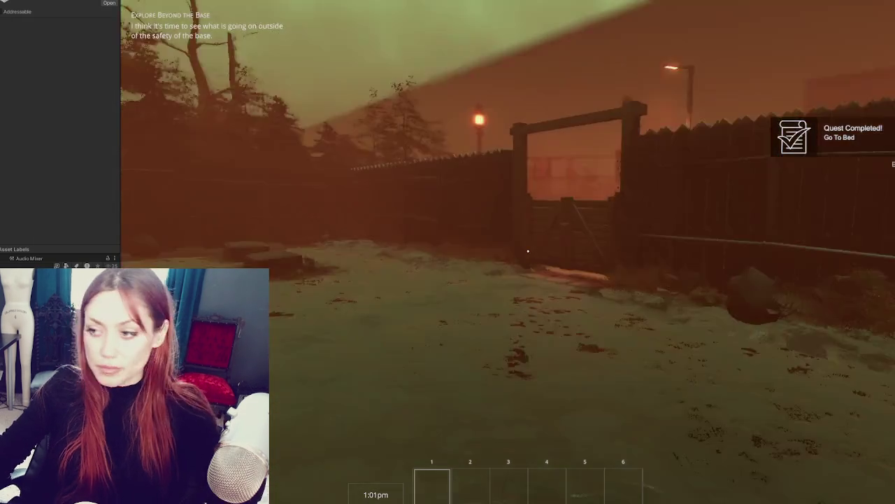
{"action": "key", "text": "w"}
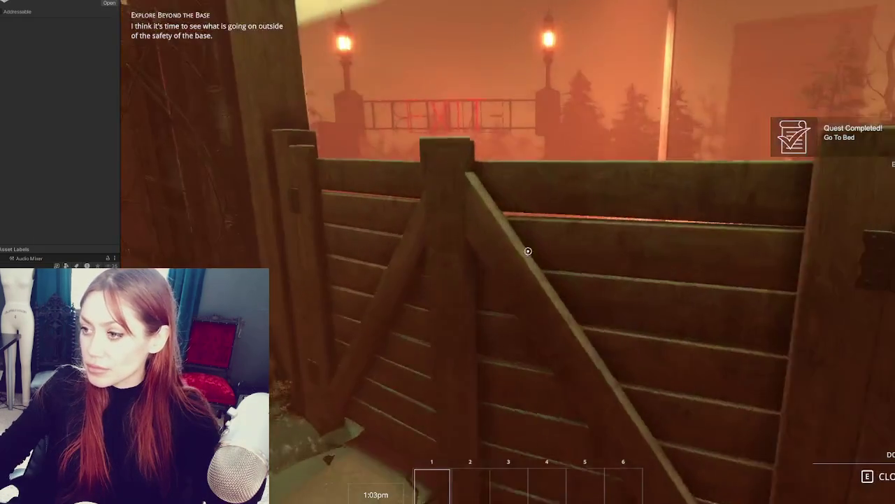
{"action": "key", "text": "e"}
{"action": "key", "text": "w"}
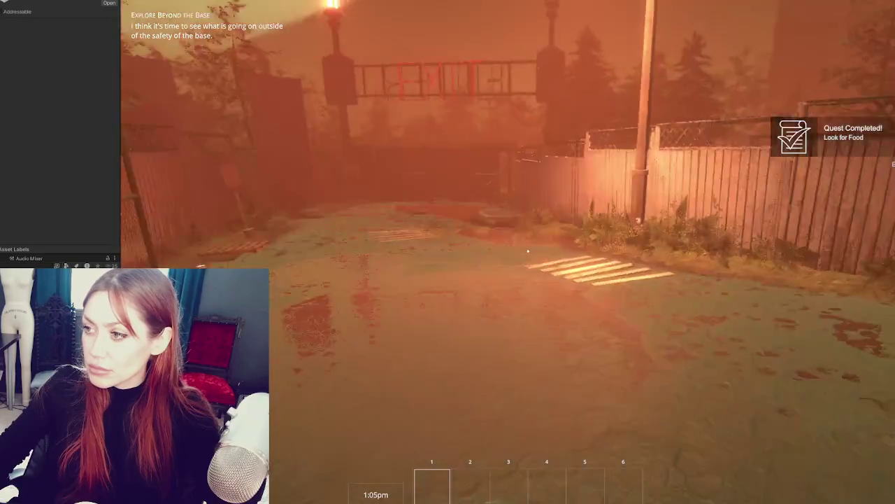
{"action": "key", "text": "w"}
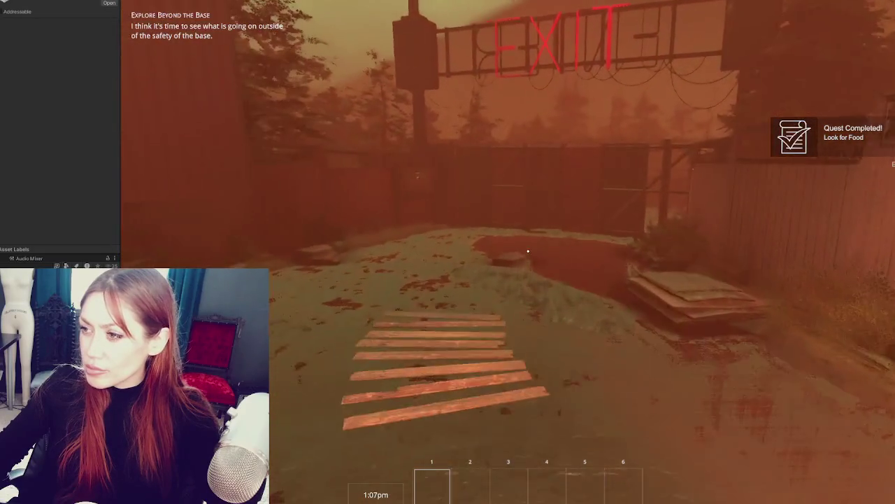
{"action": "key", "text": "w"}
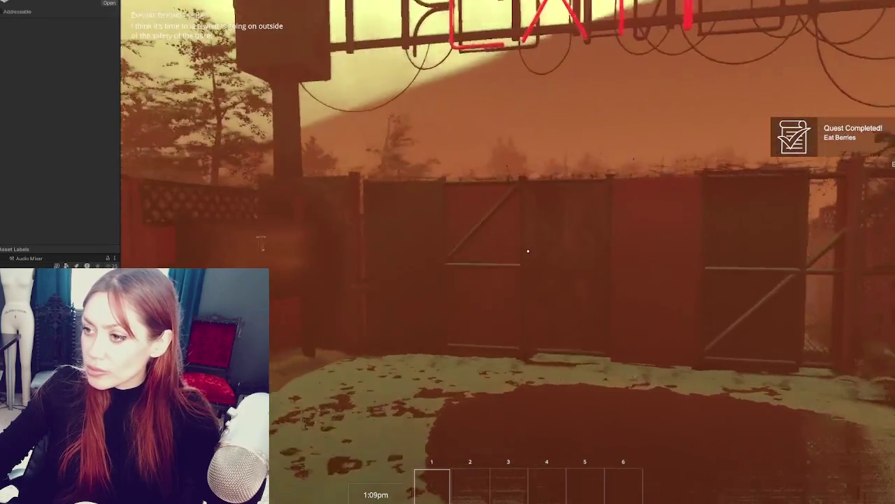
{"action": "key", "text": "w"}
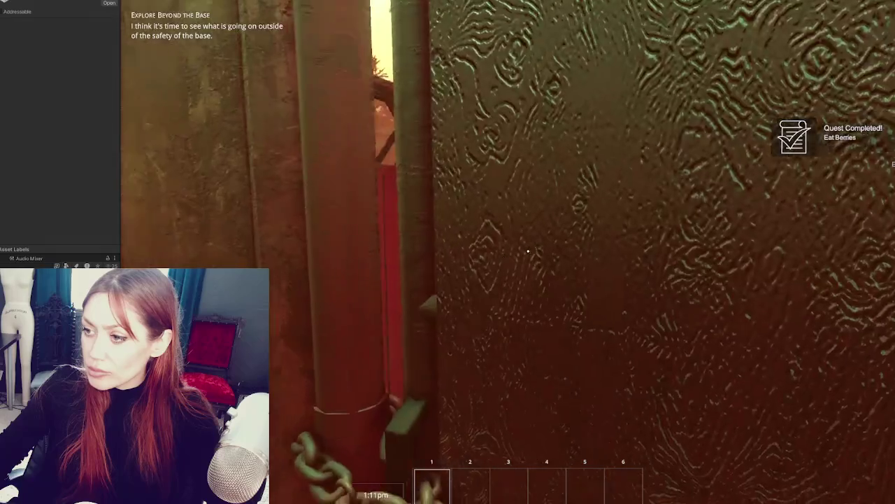
Back away to inspect the chained lock, then move to the door and go through.
{"action": "key", "text": "s"}
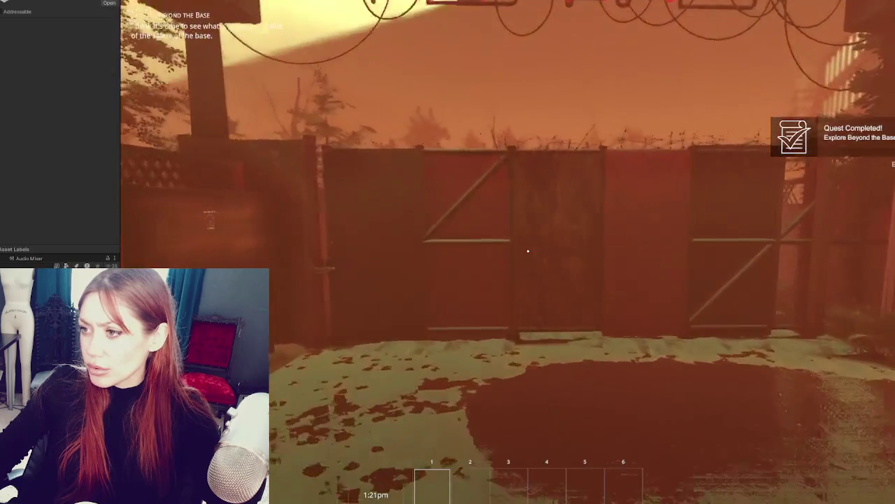
{"action": "key", "text": "s"}
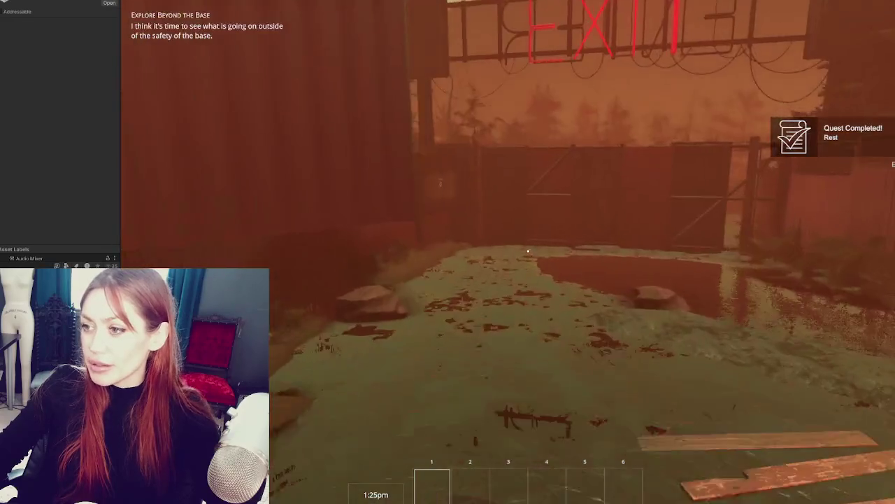
{"action": "key", "text": "w"}
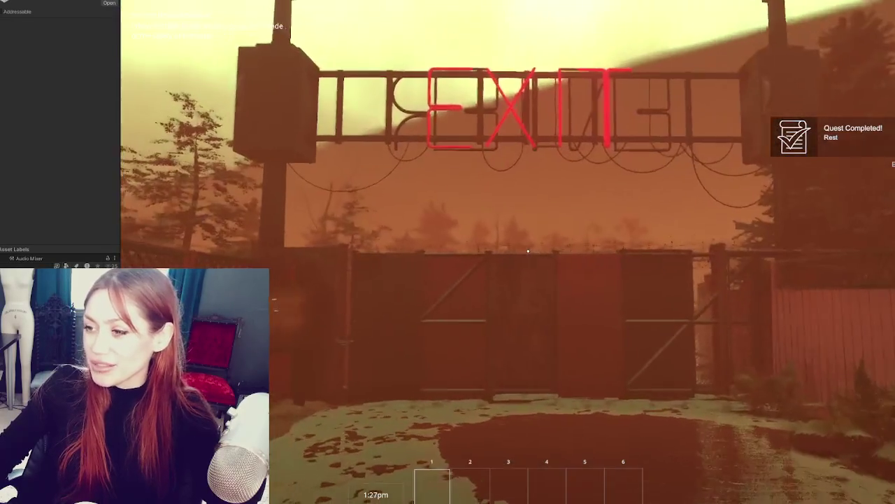
{"action": "key", "text": "w"}
{"action": "key", "text": "w"}
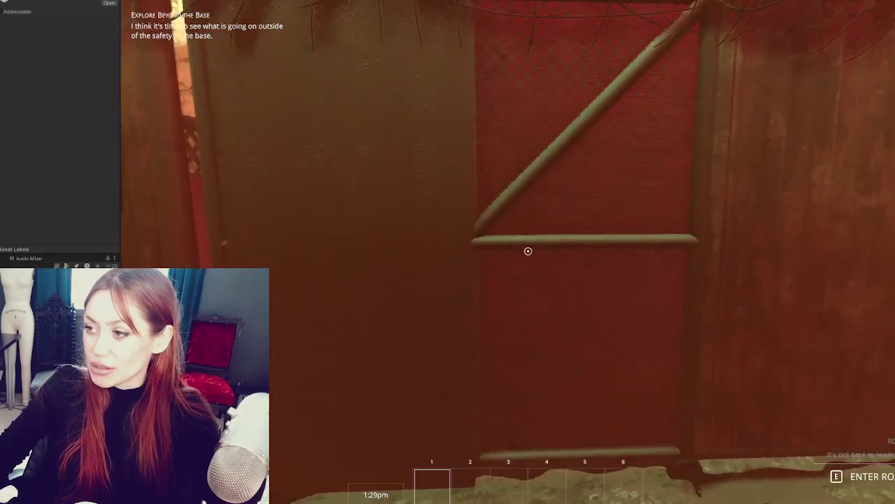
{"action": "key", "text": "s"}
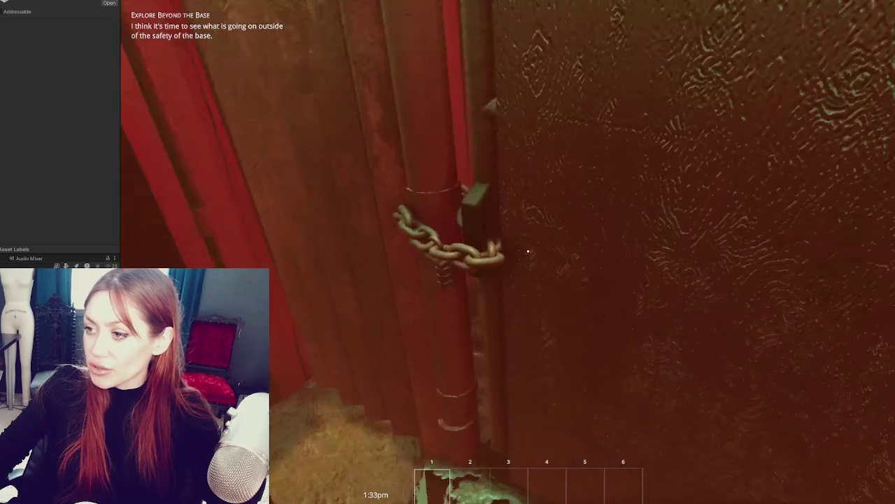
{"action": "key", "text": "d"}
{"action": "key", "text": "e"}
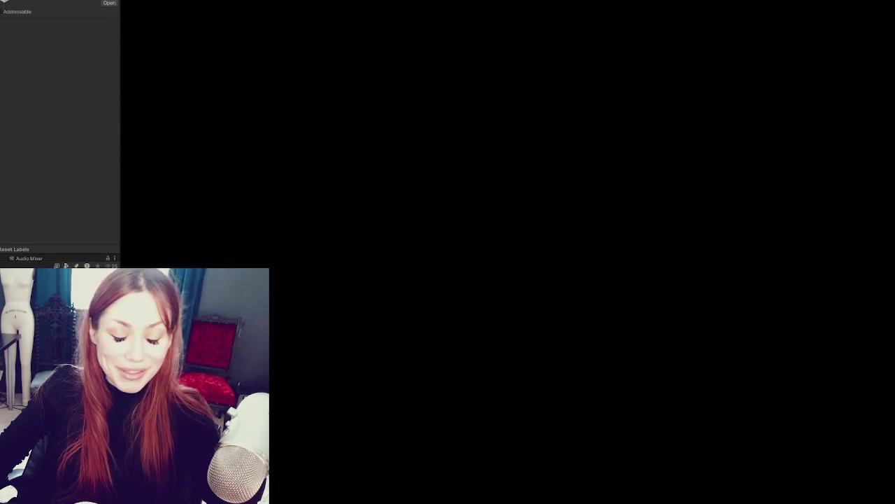
Pause the game and load the fence scene asset with Open Scene Additive.
{"action": "key", "text": "Escape"}
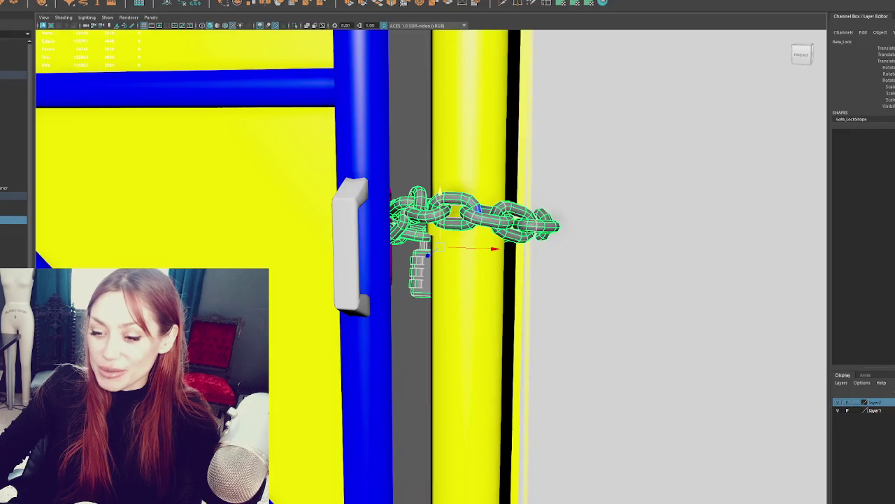
{"action": "scroll", "coordinate": [376, 283], "scroll_direction": "down", "scroll_amount": 5}
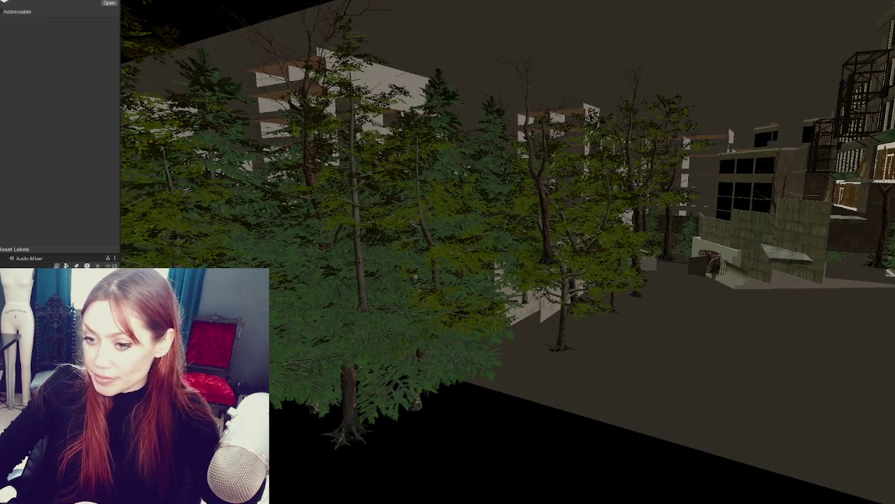
{"action": "right_click", "coordinate": [57, 152]}
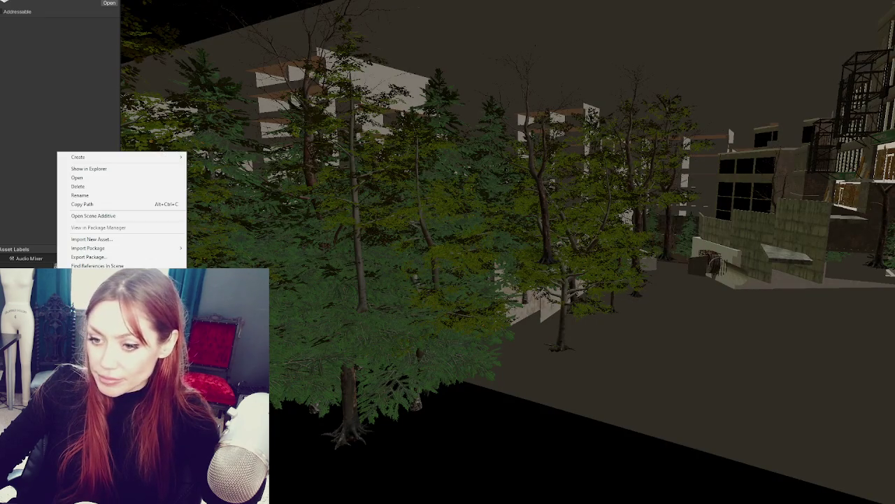
{"action": "left_click", "coordinate": [93, 215]}
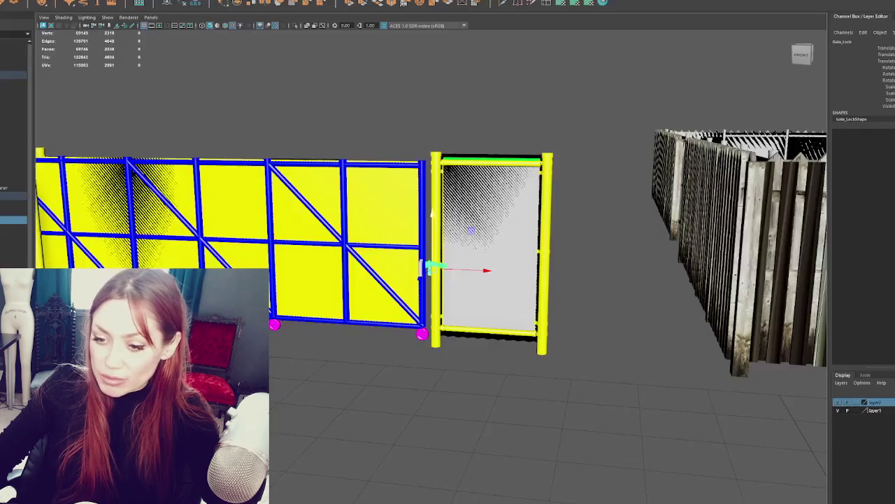
{"action": "left_click", "coordinate": [378, 249]}
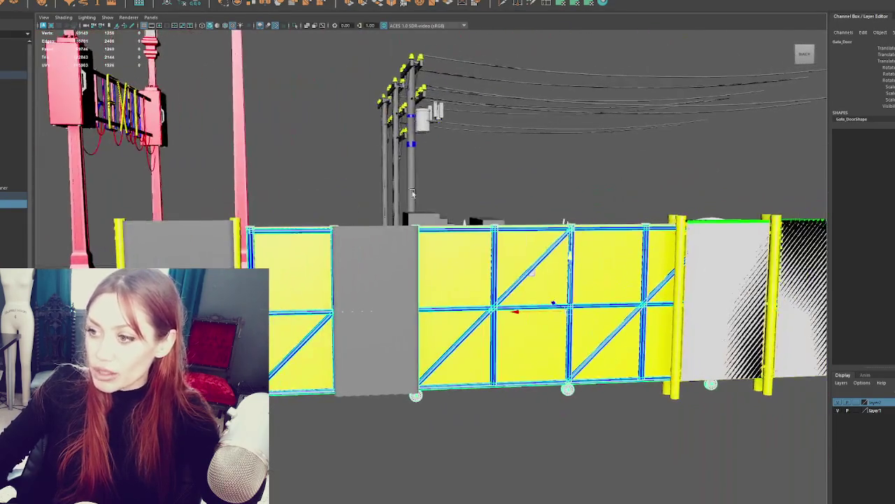
{"action": "right_click", "coordinate": [523, 199]}
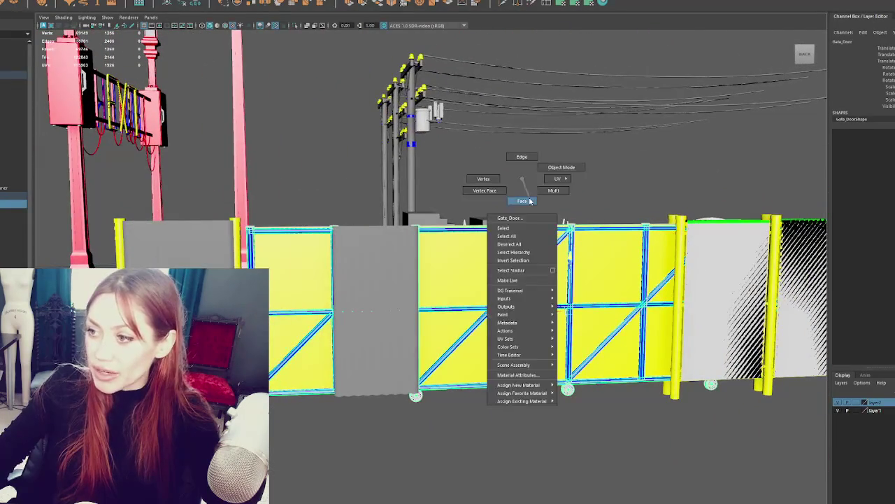
{"action": "middle_click_drag", "start_coordinate": [534, 348], "coordinate": [638, 290], "text": "alt"}
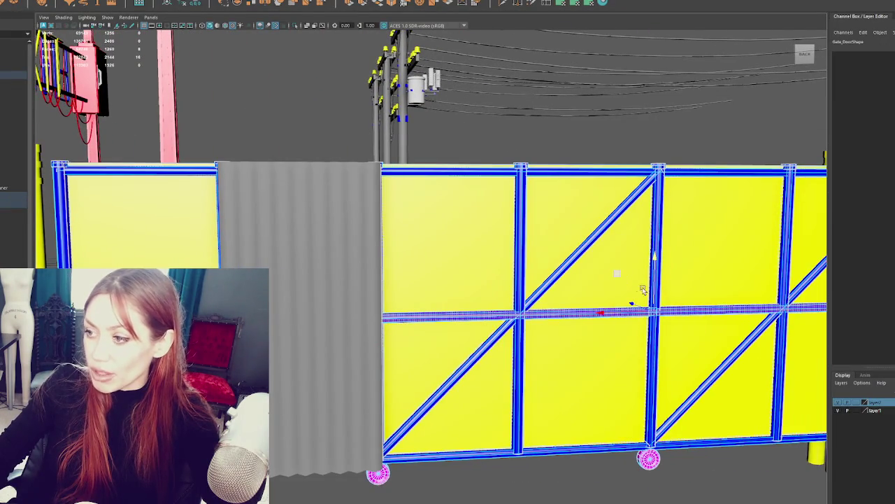
{"action": "middle_click_drag", "start_coordinate": [656, 257], "coordinate": [652, 292]}
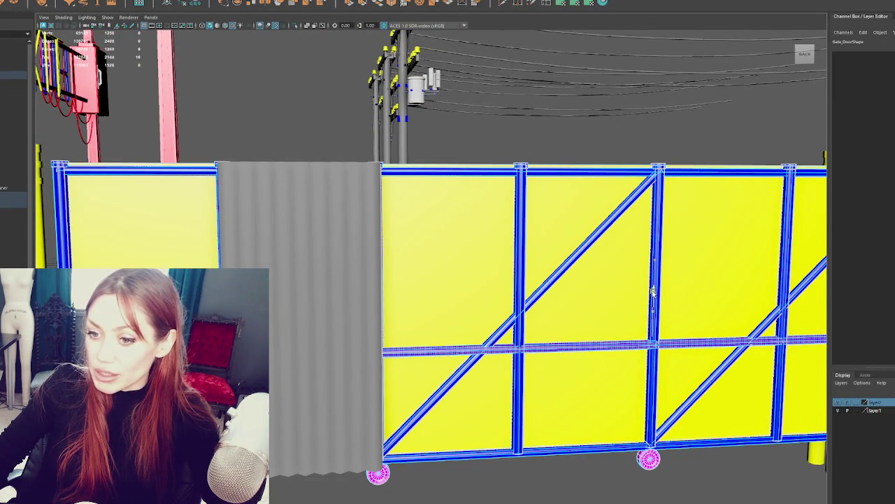
{"action": "key", "text": "ctrl+z"}
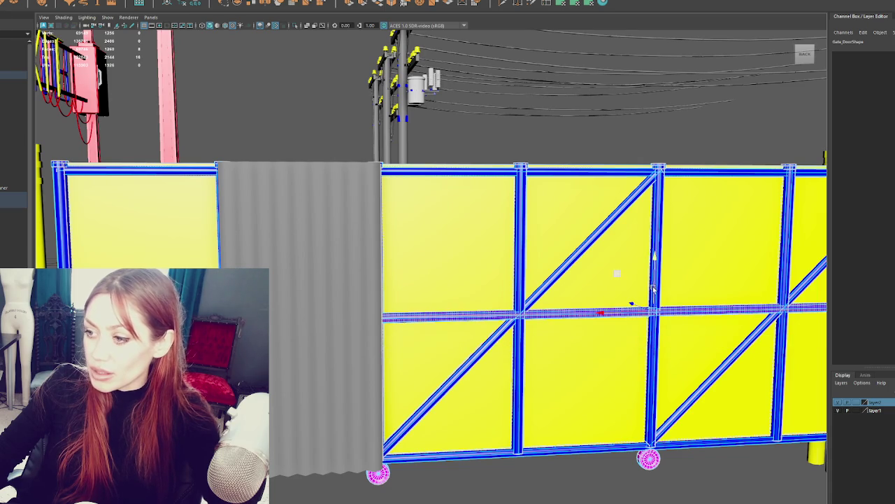
{"action": "right_click_drag", "start_coordinate": [646, 146], "coordinate": [53, 242], "text": "alt"}
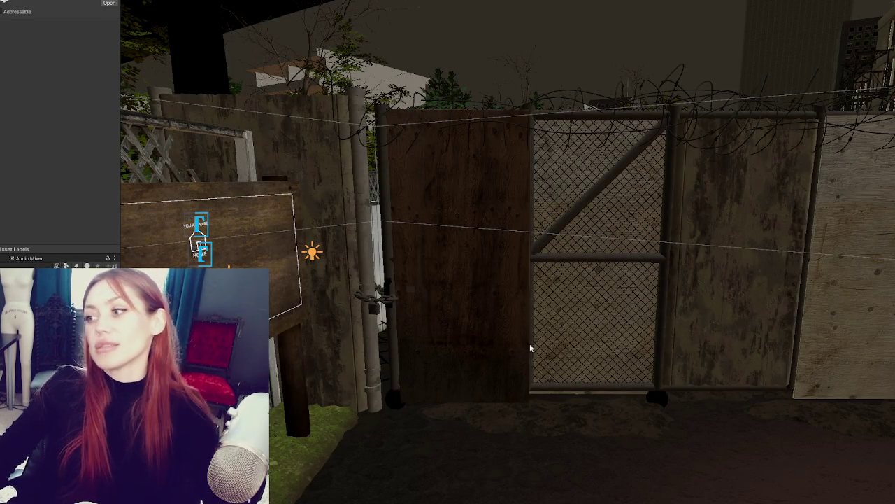
Slide Wooden_Board past the right fence post to X 1.383 and widen its X scale to 1.2923.
{"action": "middle_click_drag", "start_coordinate": [540, 324], "coordinate": [466, 203]}
{"action": "right_click_drag", "start_coordinate": [532, 209], "coordinate": [630, 201]}
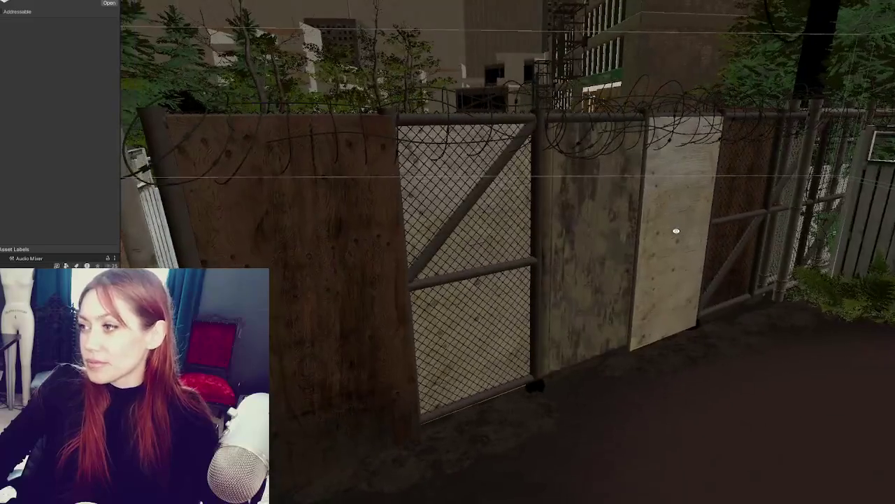
{"action": "mouse_move", "coordinate": [630, 202]}
{"action": "right_mouse_down"}
{"action": "mouse_move", "coordinate": [674, 223]}
{"action": "mouse_move", "coordinate": [635, 220]}
{"action": "mouse_move", "coordinate": [695, 260]}
{"action": "right_mouse_up"}
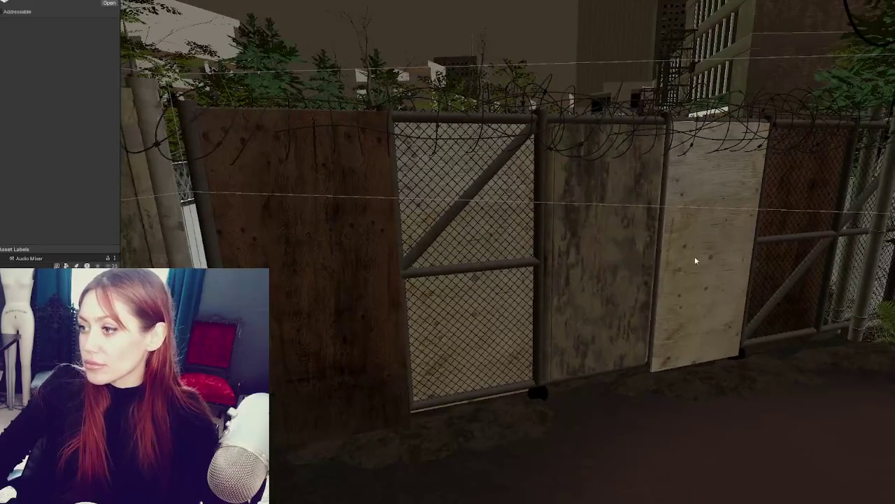
{"action": "left_click", "coordinate": [696, 259]}
{"action": "key", "text": "f"}
{"action": "mouse_move", "coordinate": [449, 288]}
{"action": "left_mouse_down"}
{"action": "mouse_move", "coordinate": [559, 238]}
{"action": "mouse_move", "coordinate": [728, 270]}
{"action": "mouse_move", "coordinate": [571, 230]}
{"action": "mouse_move", "coordinate": [533, 310]}
{"action": "mouse_move", "coordinate": [492, 307]}
{"action": "left_mouse_up"}
{"action": "key", "text": "f"}
{"action": "mouse_move", "coordinate": [547, 322]}
{"action": "left_mouse_down"}
{"action": "mouse_move", "coordinate": [536, 308]}
{"action": "mouse_move", "coordinate": [495, 308]}
{"action": "mouse_move", "coordinate": [369, 238]}
{"action": "left_mouse_up"}
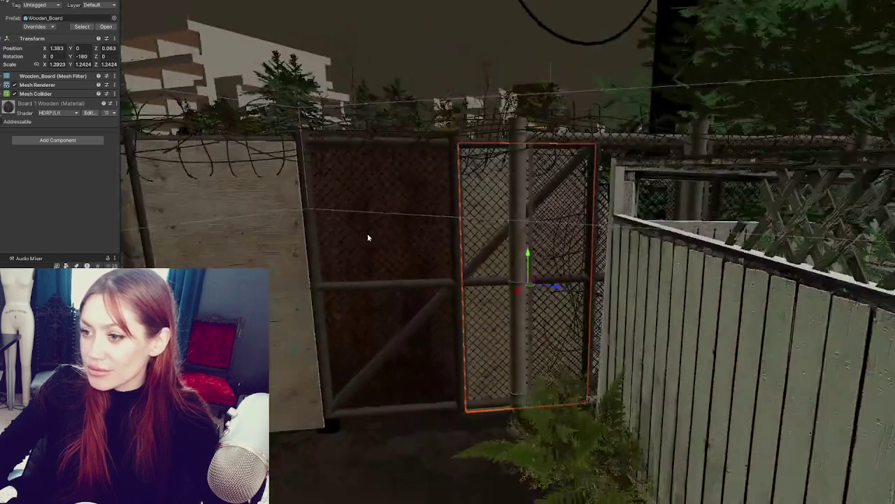
{"action": "mouse_move", "coordinate": [369, 238]}
{"action": "middle_mouse_down"}
{"action": "mouse_move", "coordinate": [746, 240]}
{"action": "mouse_move", "coordinate": [604, 244]}
{"action": "mouse_move", "coordinate": [505, 262]}
{"action": "middle_mouse_up"}
{"action": "scroll", "coordinate": [505, 261], "scroll_direction": "up", "scroll_amount": 3}
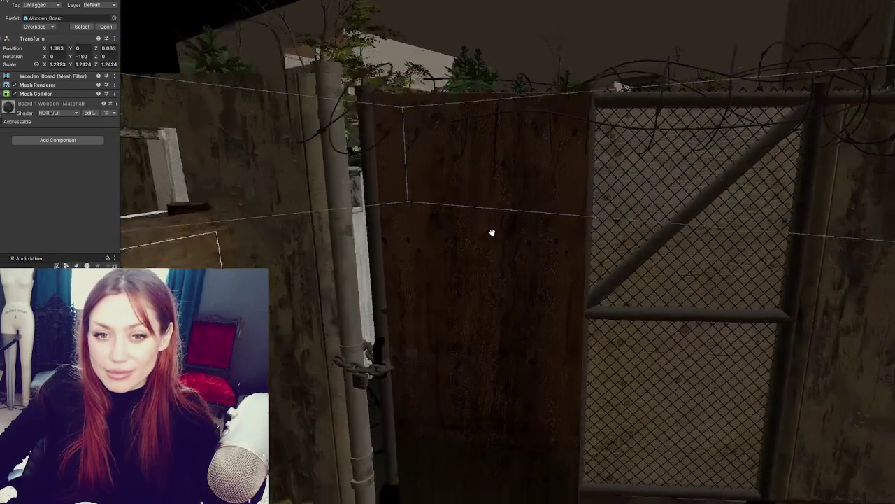
{"action": "left_click", "coordinate": [433, 251]}
{"action": "left_click", "coordinate": [373, 294]}
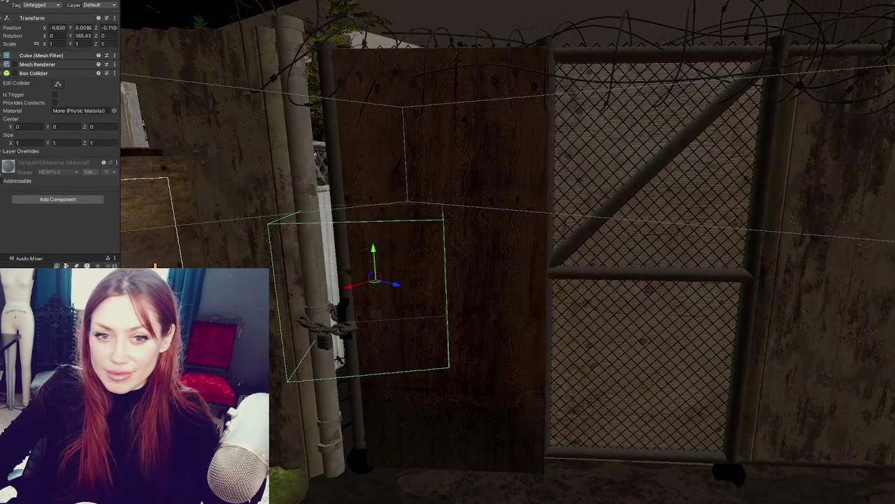
{"action": "left_click", "coordinate": [321, 323]}
{"action": "left_click", "coordinate": [322, 323]}
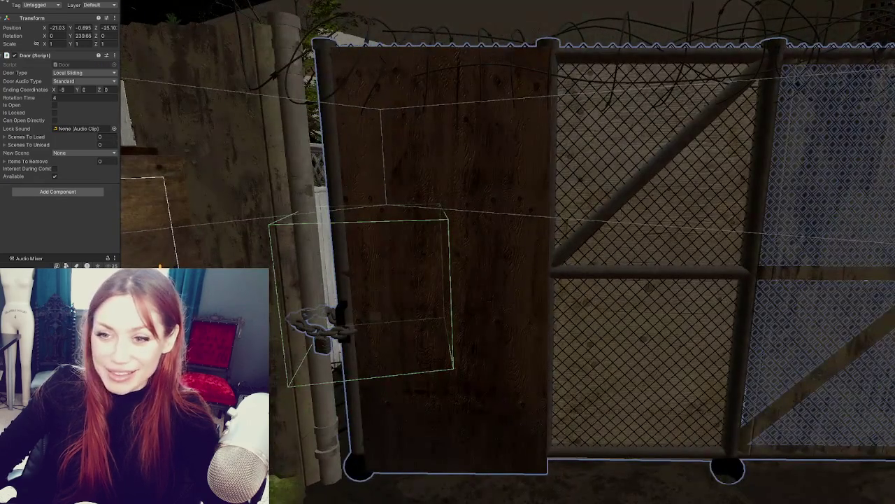
{"action": "left_click", "coordinate": [322, 323]}
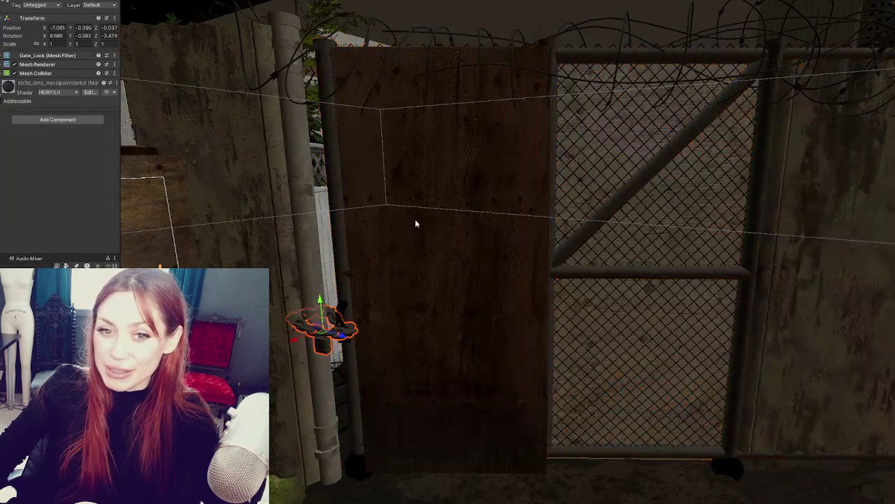
{"action": "mouse_move", "coordinate": [416, 222]}
{"action": "left_mouse_down", "text": "alt"}
{"action": "mouse_move", "coordinate": [394, 212]}
{"action": "mouse_move", "coordinate": [343, 244]}
{"action": "left_mouse_up", "text": "alt"}
{"action": "left_click", "coordinate": [385, 205]}
{"action": "scroll", "coordinate": [342, 243], "scroll_direction": "down", "scroll_amount": 2}
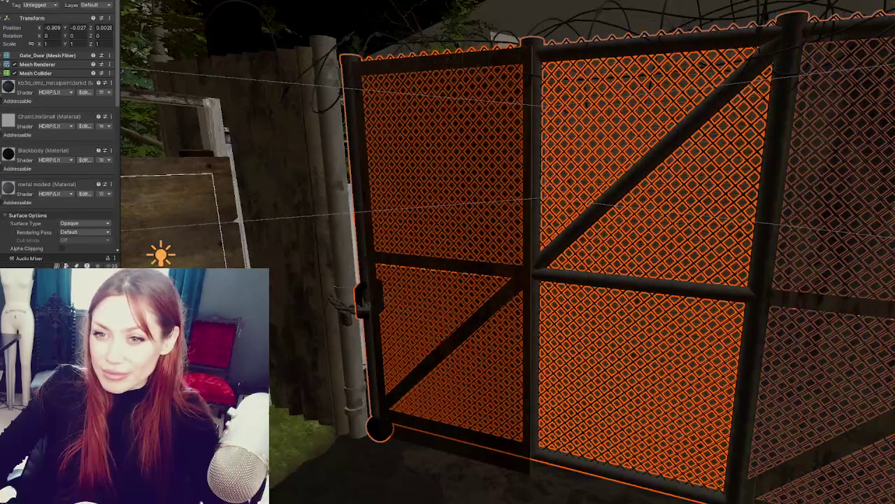
{"action": "left_click", "coordinate": [343, 244]}
{"action": "key", "text": "f"}
{"action": "left_click", "coordinate": [379, 240]}
{"action": "key", "text": "f"}
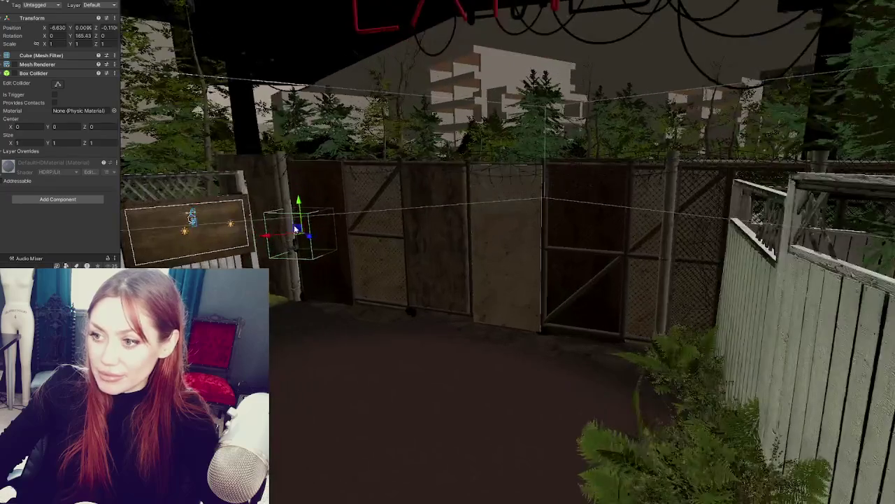
{"action": "left_click_drag", "start_coordinate": [497, 231], "coordinate": [492, 246]}
{"action": "left_click_drag", "start_coordinate": [513, 282], "coordinate": [499, 279]}
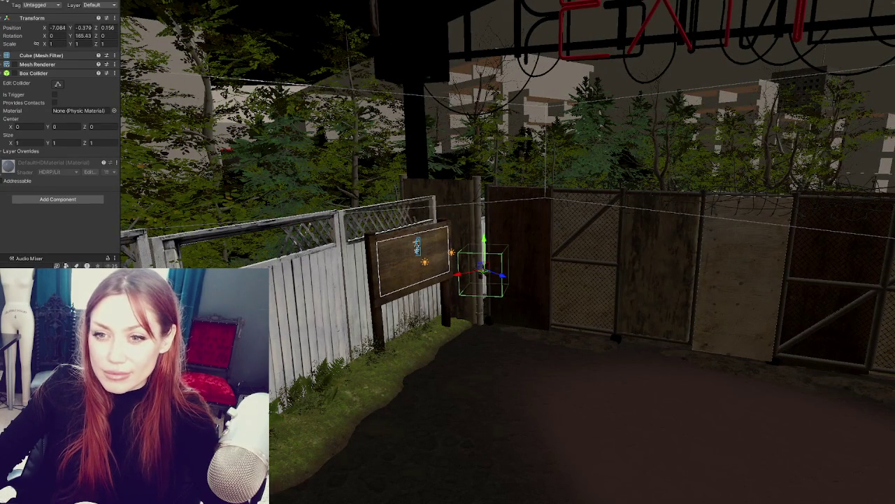
{"action": "left_click", "coordinate": [658, 237]}
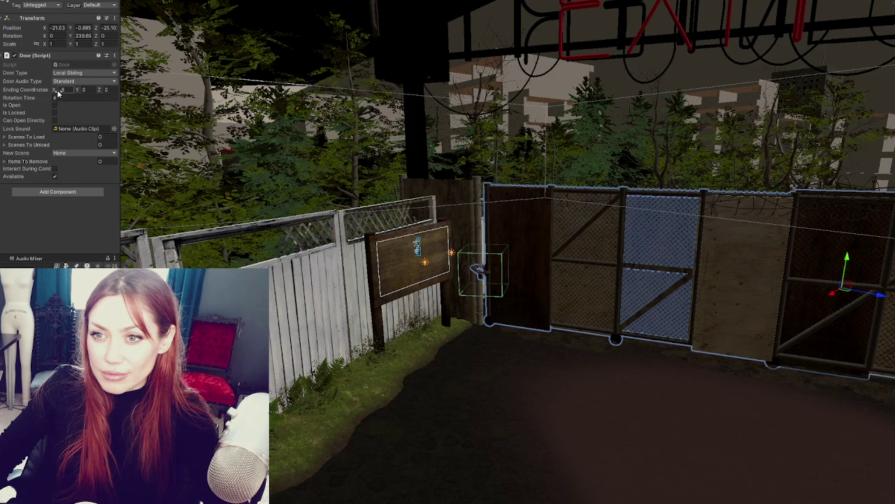
{"action": "mouse_move", "coordinate": [55, 93]}
{"action": "left_mouse_down"}
{"action": "mouse_move", "coordinate": [93, 93]}
{"action": "mouse_move", "coordinate": [37, 78]}
{"action": "left_mouse_up"}
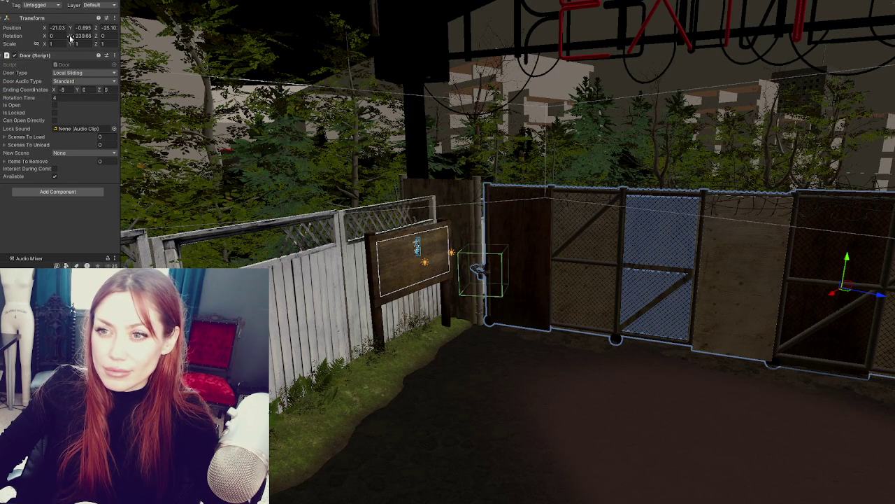
{"action": "left_click_drag", "start_coordinate": [46, 26], "coordinate": [97, 28]}
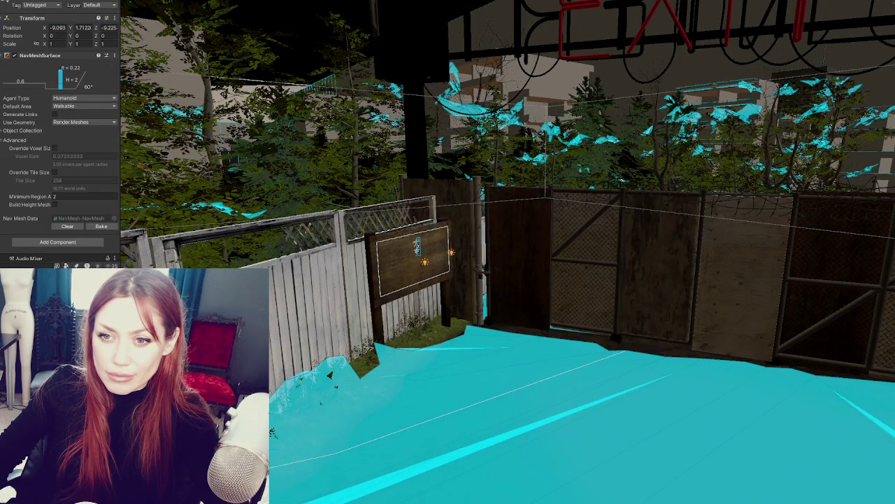
Click through the barbed wire and wooden panels to select the whole Door gate object.
{"action": "left_click", "coordinate": [734, 192]}
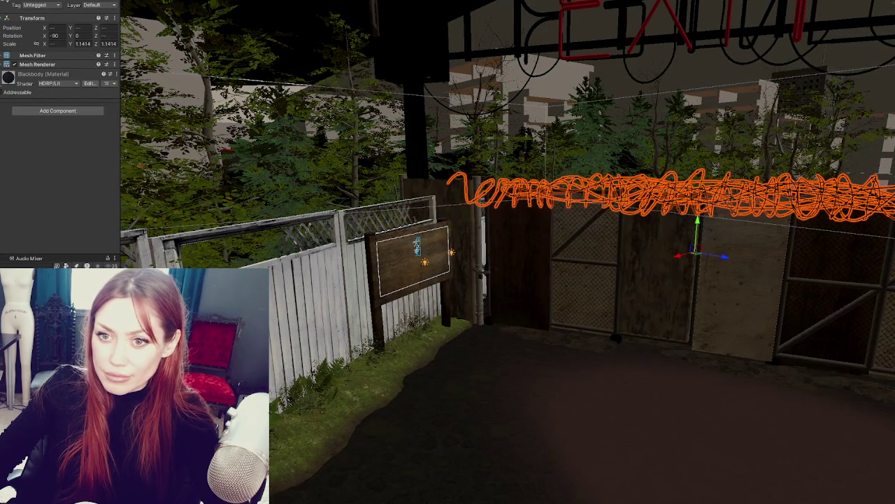
{"action": "left_click", "coordinate": [658, 280]}
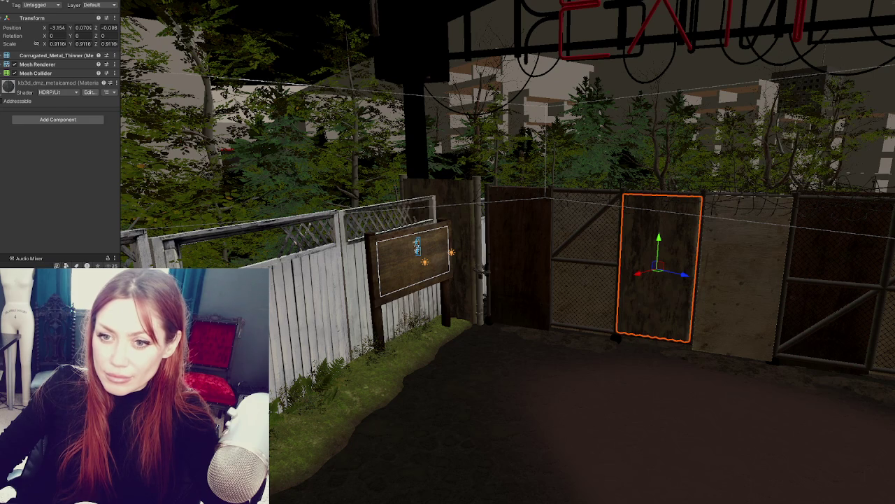
{"action": "left_click", "coordinate": [443, 198]}
{"action": "left_click", "coordinate": [444, 198]}
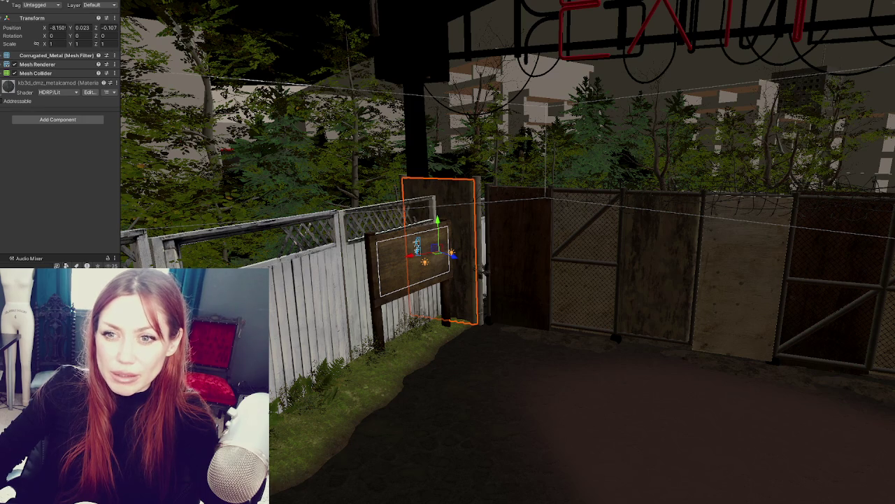
{"action": "left_click", "coordinate": [591, 237]}
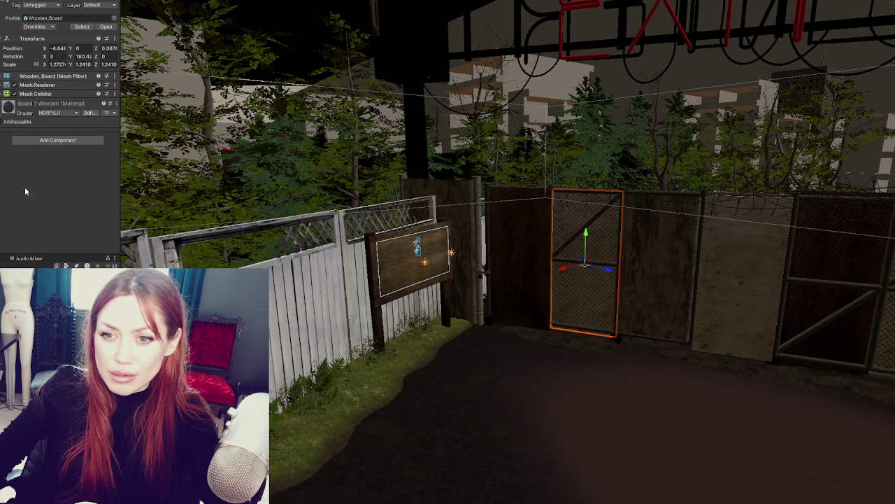
{"action": "left_click", "coordinate": [592, 237]}
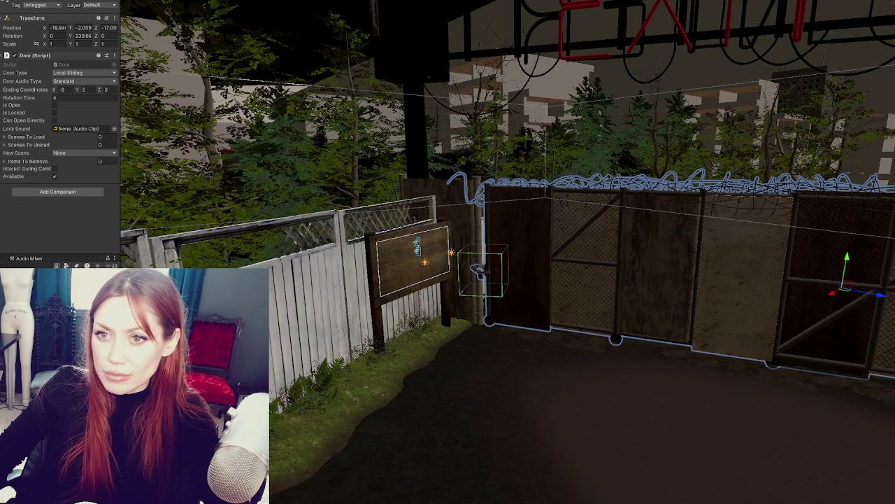
Try and revert another X value, then set the Door's Position X to -9.
{"action": "key", "text": "Return"}
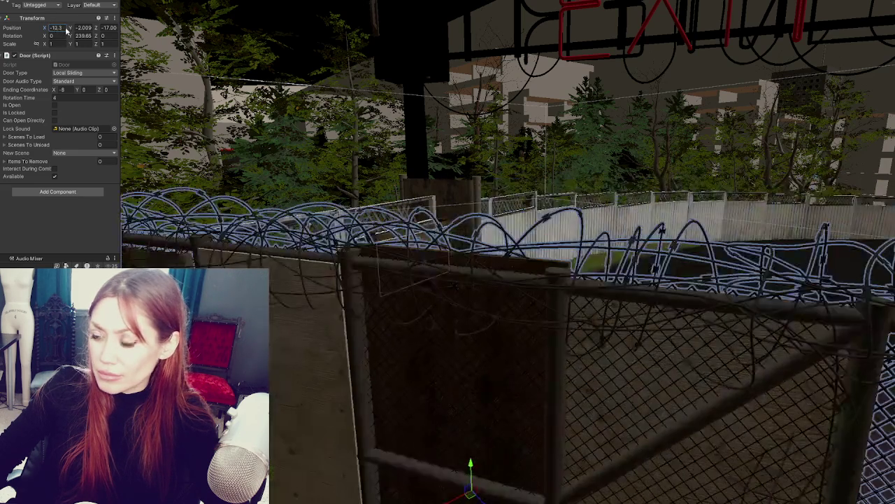
{"action": "key", "text": "ctrl+z"}
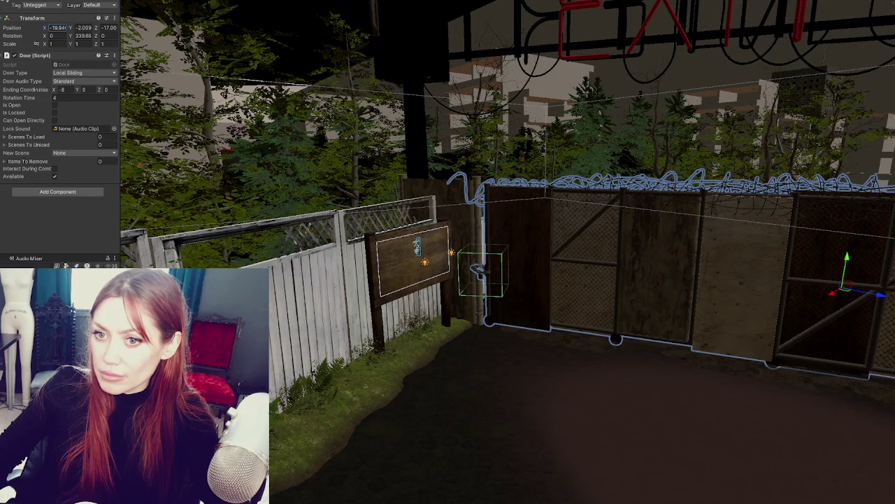
{"action": "left_click", "coordinate": [441, 245]}
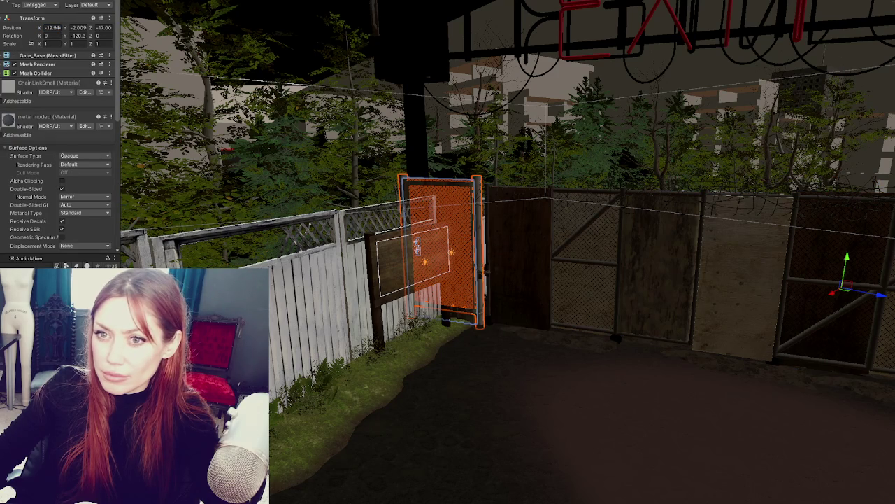
{"action": "key", "text": "ctrl+z"}
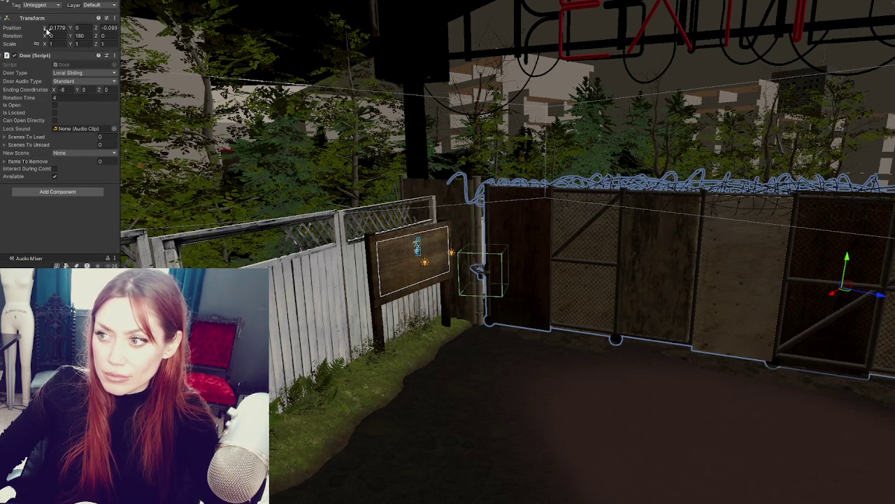
{"action": "mouse_move", "coordinate": [45, 28]}
{"action": "left_mouse_down"}
{"action": "mouse_move", "coordinate": [19, 28]}
{"action": "mouse_move", "coordinate": [56, 27]}
{"action": "mouse_move", "coordinate": [39, 32]}
{"action": "left_mouse_up"}
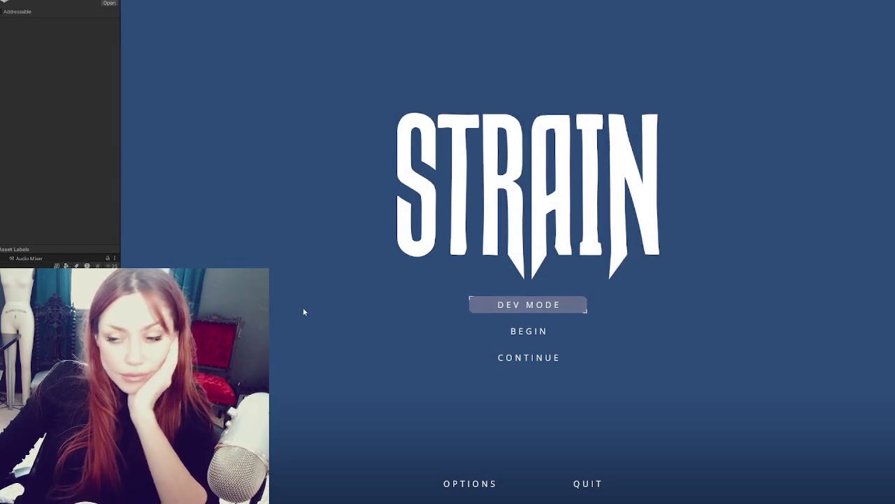
Launch the game from the STRAIN main menu in DEV MODE.
{"action": "left_click", "coordinate": [490, 305]}
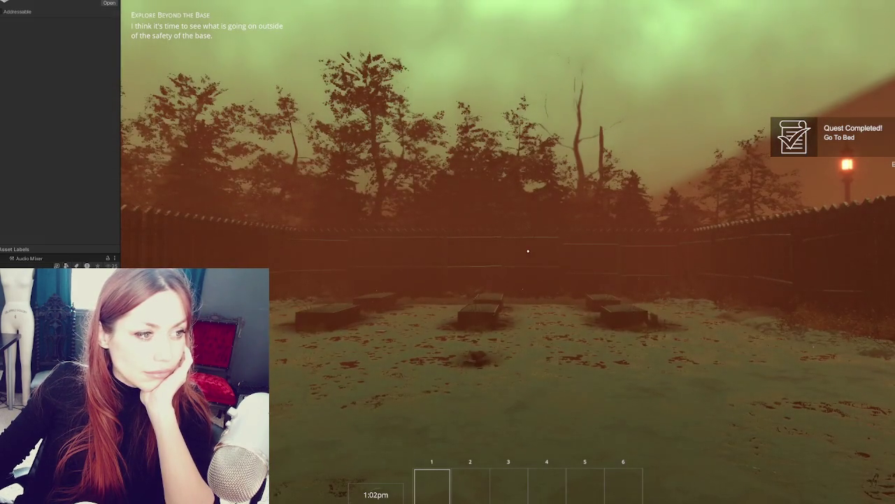
Walk past the wooden gate and EXIT sign to the Home sign beside the chained gate.
{"action": "key", "text": "w"}
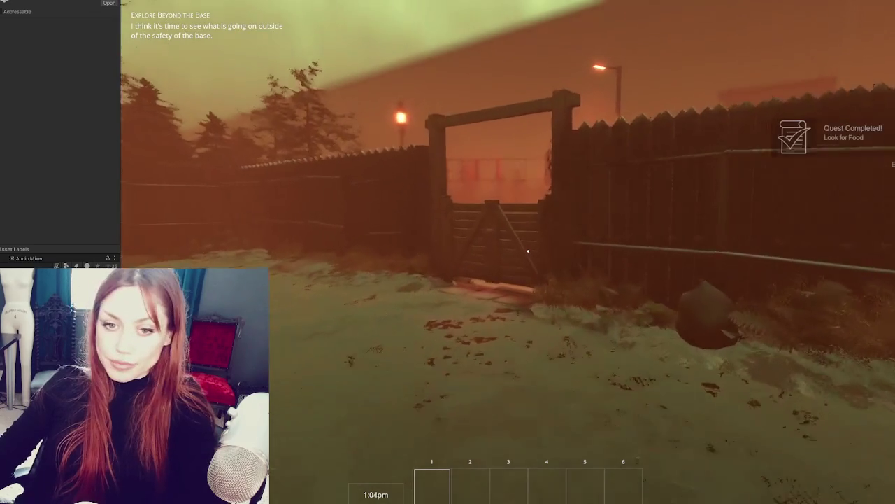
{"action": "key", "text": "w"}
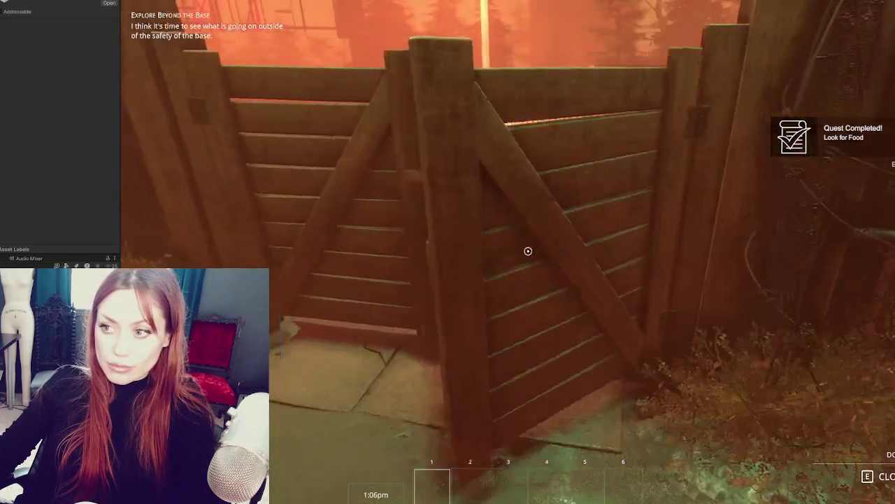
{"action": "key", "text": "w"}
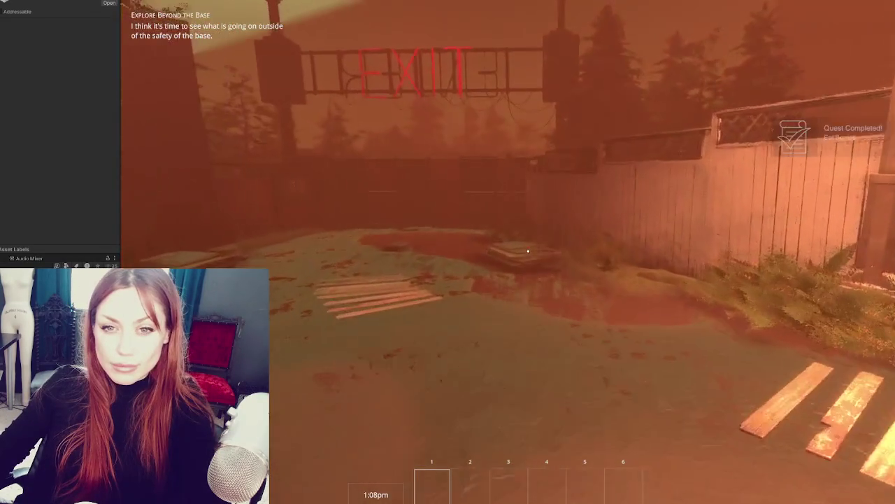
{"action": "key", "text": "w"}
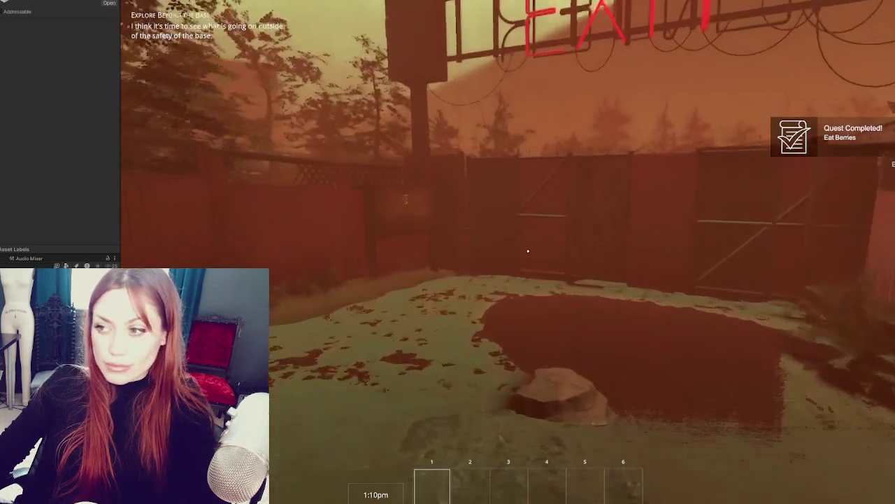
{"action": "key", "text": "w"}
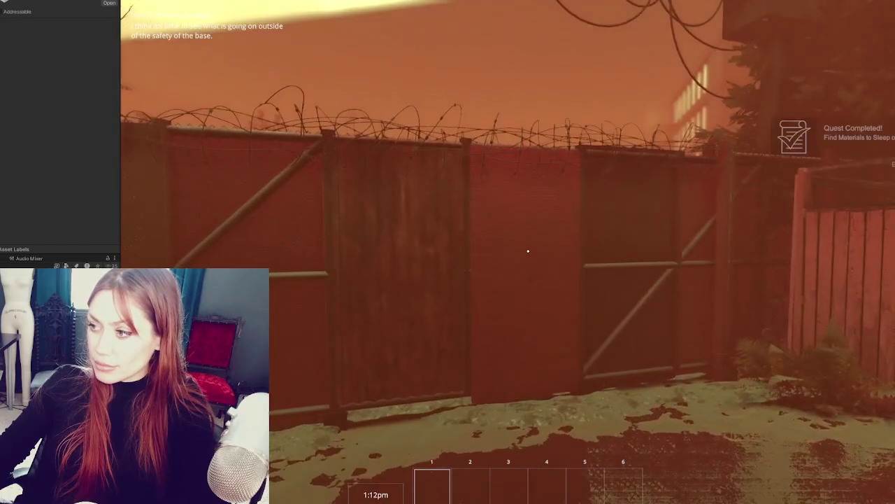
{"action": "key", "text": "w"}
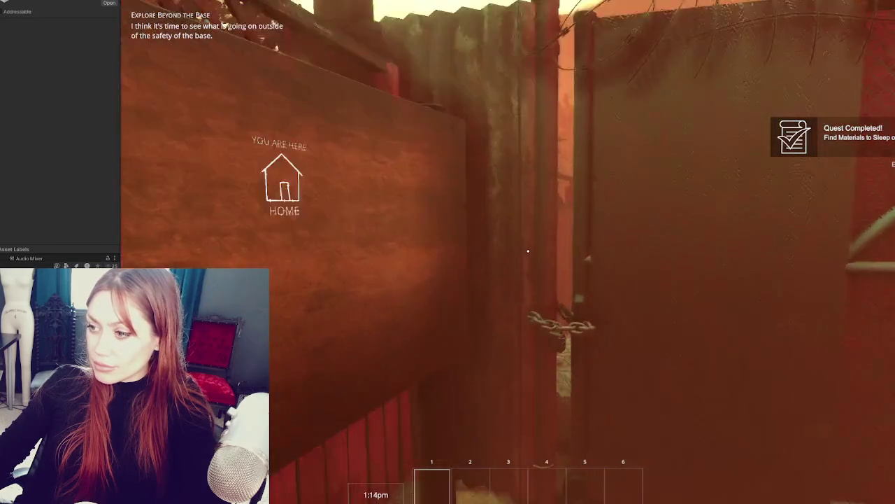
Approach the chained gate, look through its gap, and enter through the door.
{"action": "key", "text": "w"}
{"action": "key", "text": "a"}
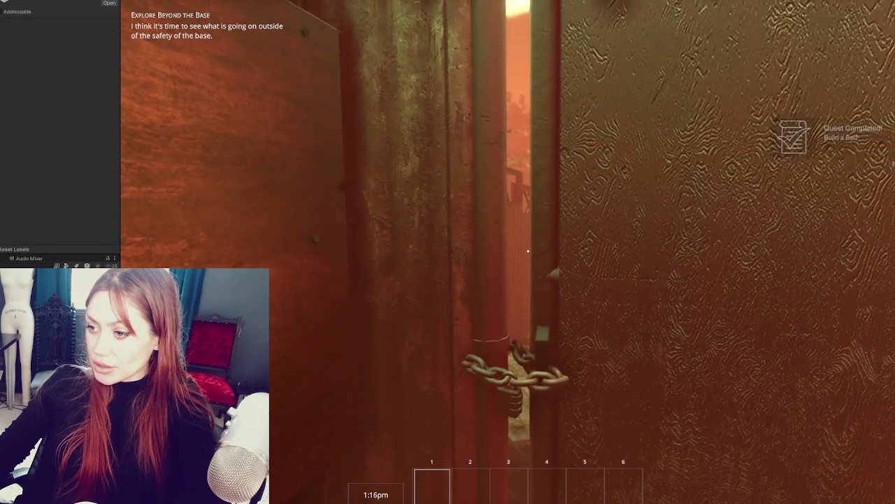
{"action": "key", "text": "w"}
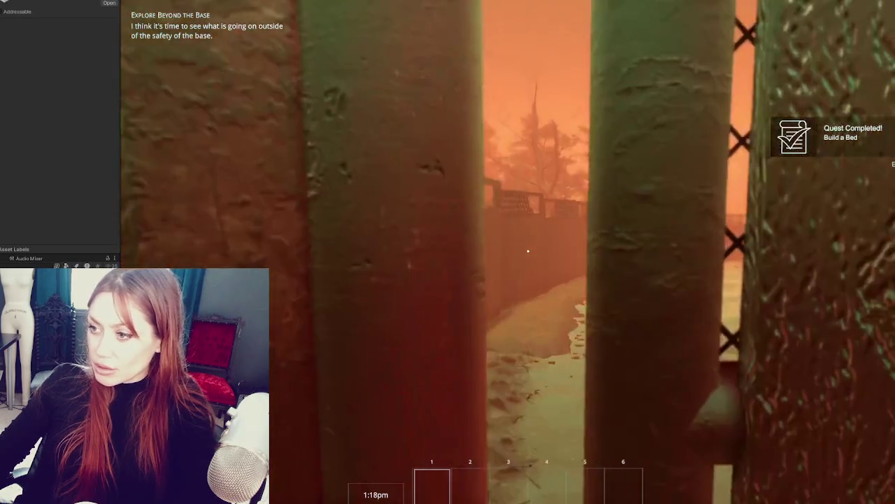
{"action": "key", "text": "s"}
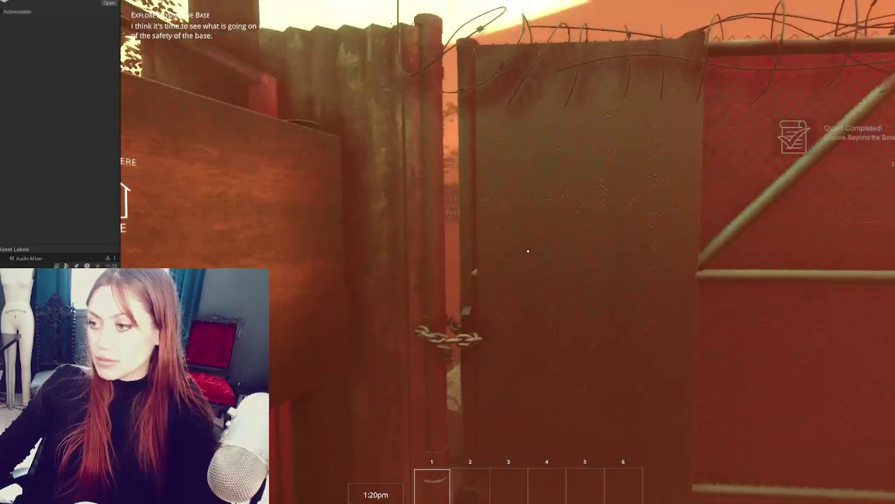
{"action": "key", "text": "w"}
{"action": "key", "text": "w"}
{"action": "key", "text": "e"}
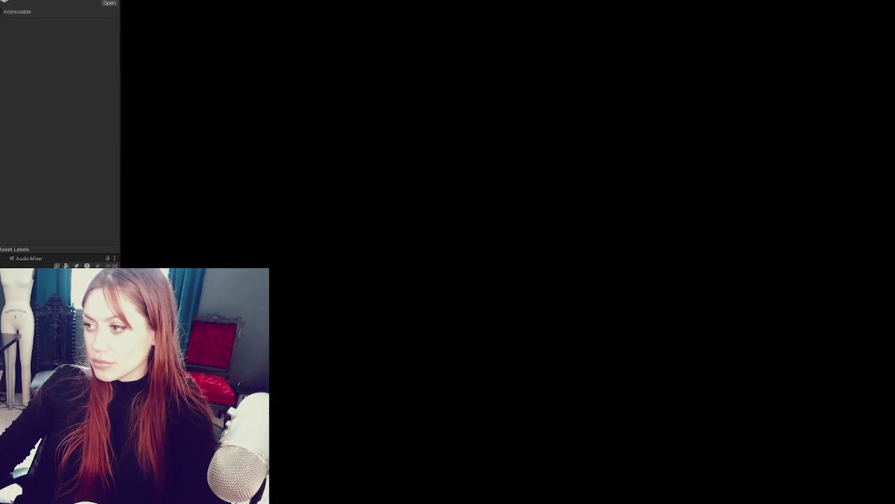
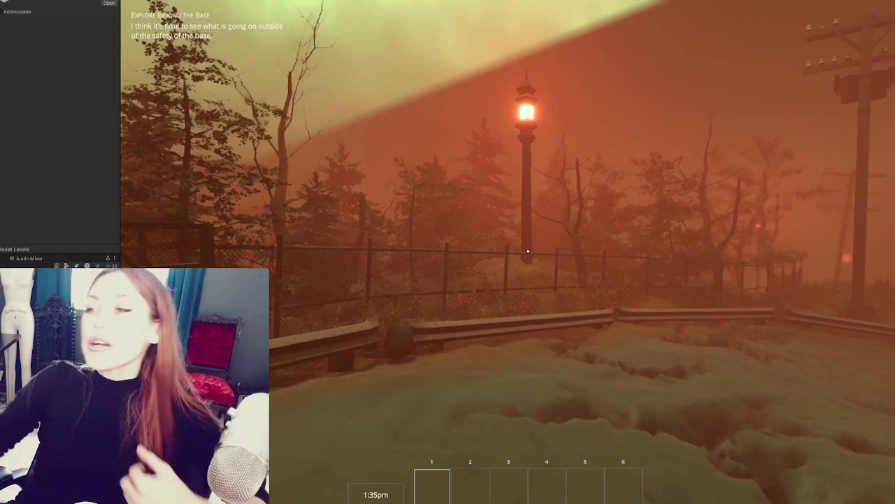
In Play mode, walk the player up to the chained wooden gate, then select its Wooden_Board.
{"action": "key", "text": "w"}
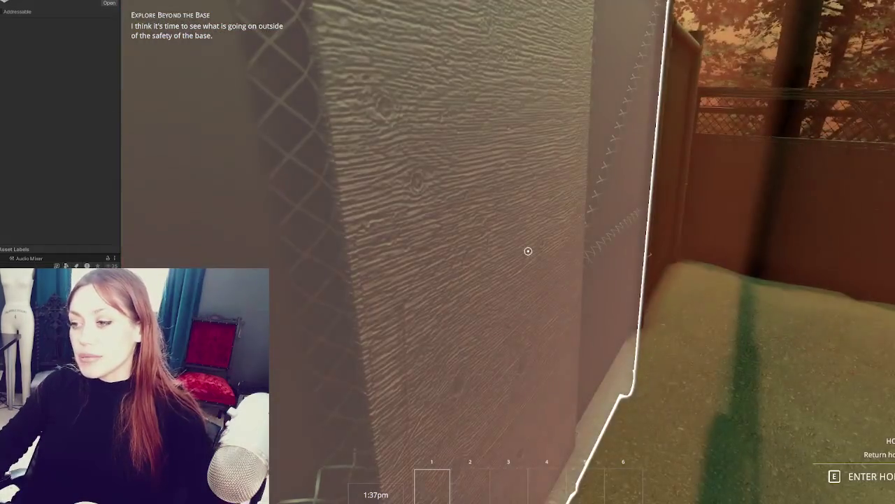
{"action": "key", "text": "e"}
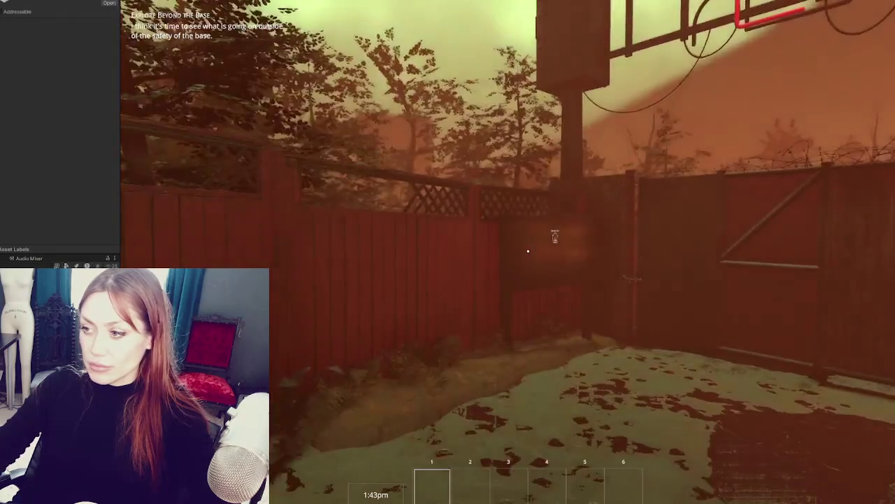
{"action": "key", "text": "w"}
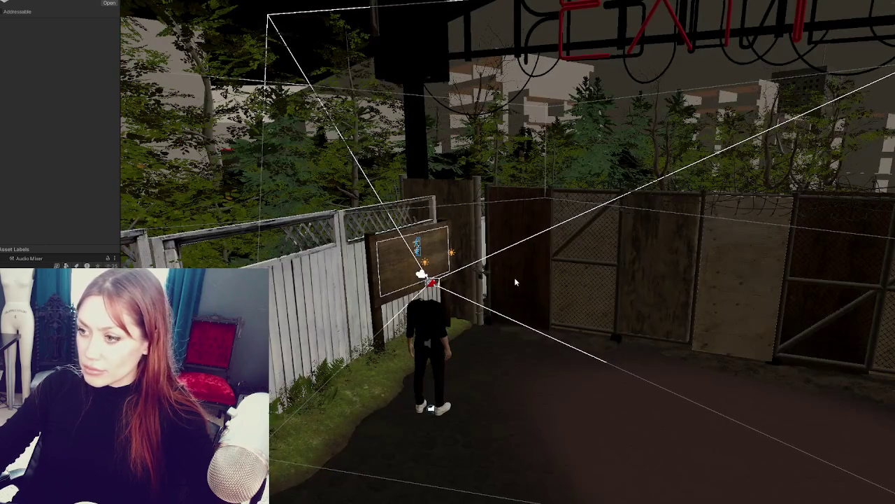
{"action": "left_click", "coordinate": [514, 277]}
Frame the gate, nudge the Gate_Lock slightly with the move gizmo, and restart the playtest.
{"action": "key", "text": "f"}
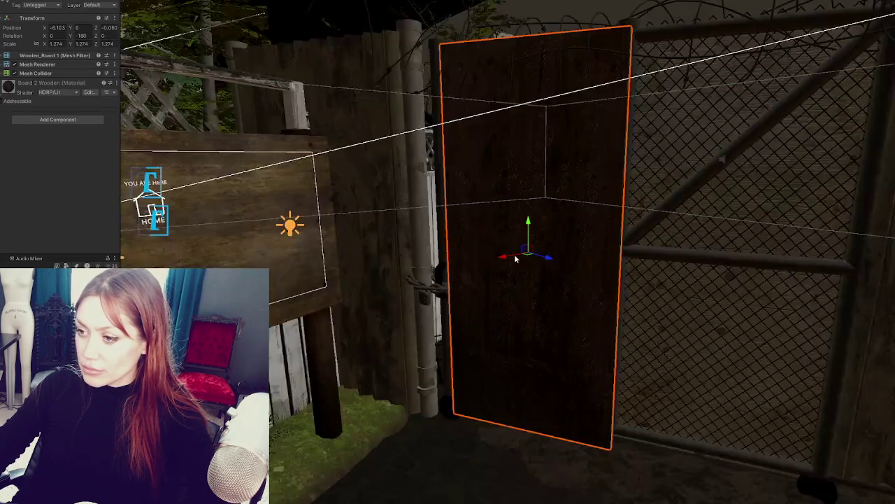
{"action": "left_click", "coordinate": [501, 265]}
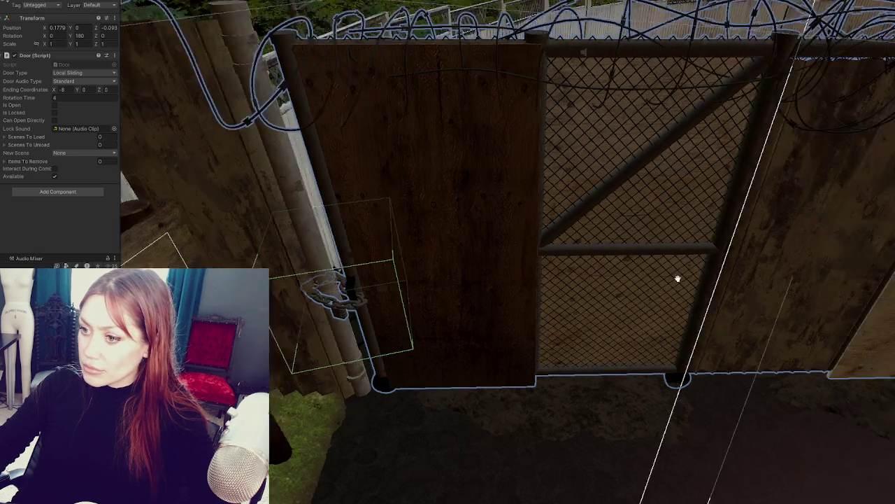
{"action": "mouse_move", "coordinate": [254, 212]}
{"action": "left_mouse_down", "text": "alt"}
{"action": "mouse_move", "coordinate": [885, 170]}
{"action": "mouse_move", "coordinate": [850, 181]}
{"action": "left_mouse_up", "text": "alt"}
{"action": "left_click", "coordinate": [292, 399]}
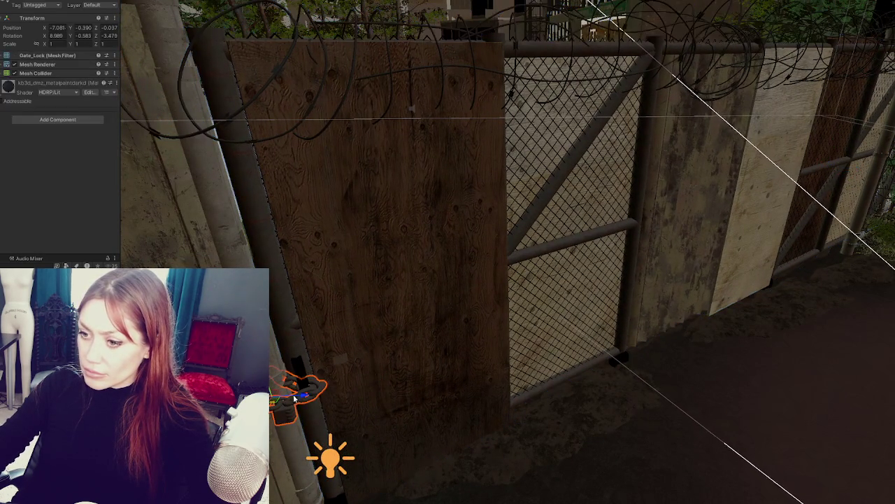
{"action": "left_click_drag", "start_coordinate": [300, 395], "coordinate": [303, 392]}
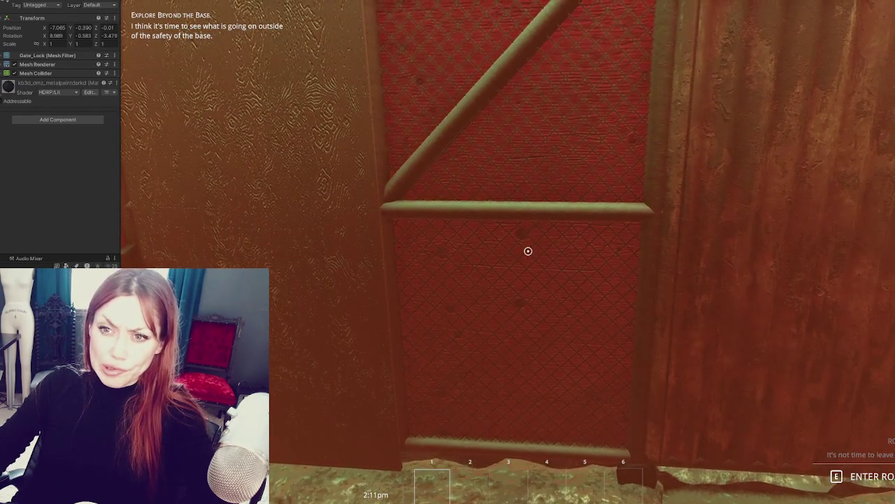
{"action": "key", "text": "ctrl+p"}
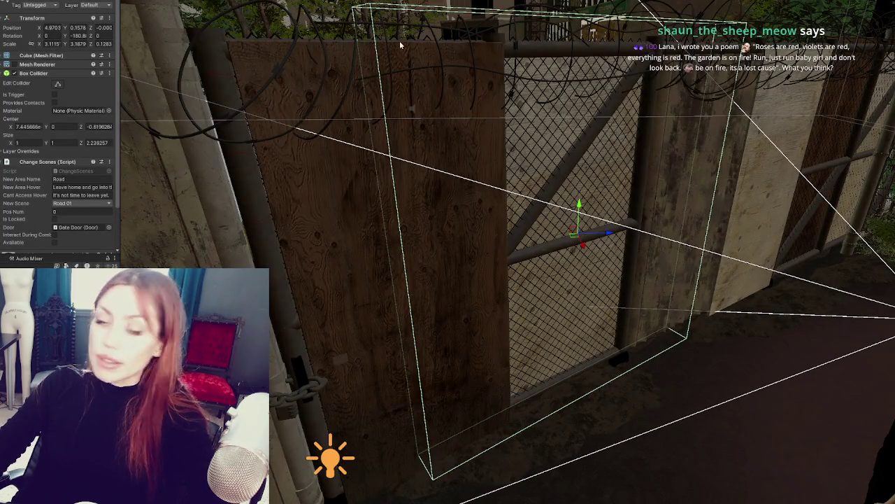
{"action": "key", "text": "ctrl+p"}
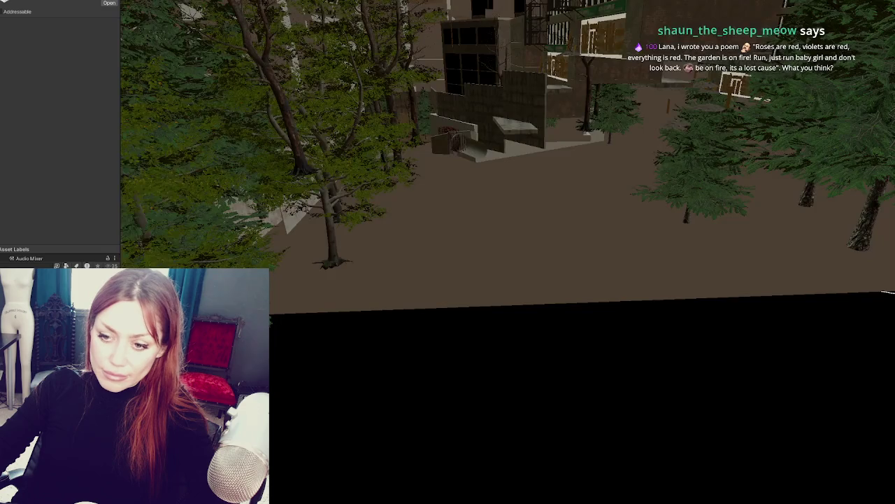
Select the parent gate Door object and shift it slightly sideways.
{"action": "right_click", "coordinate": [60, 151]}
{"action": "left_click", "coordinate": [126, 210]}
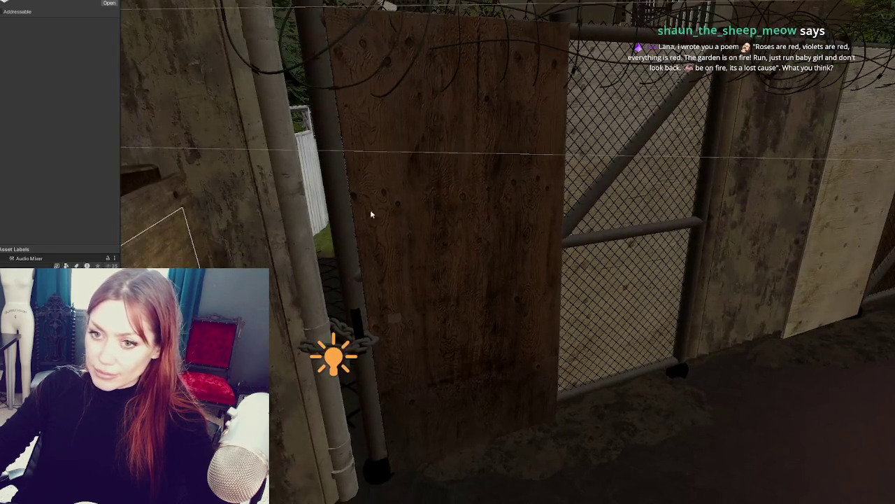
{"action": "left_click", "coordinate": [370, 210]}
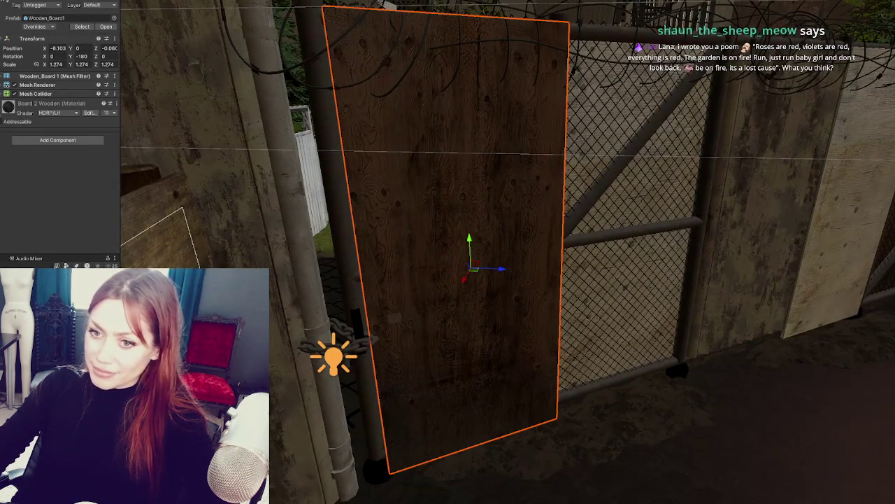
{"action": "left_click", "coordinate": [455, 210]}
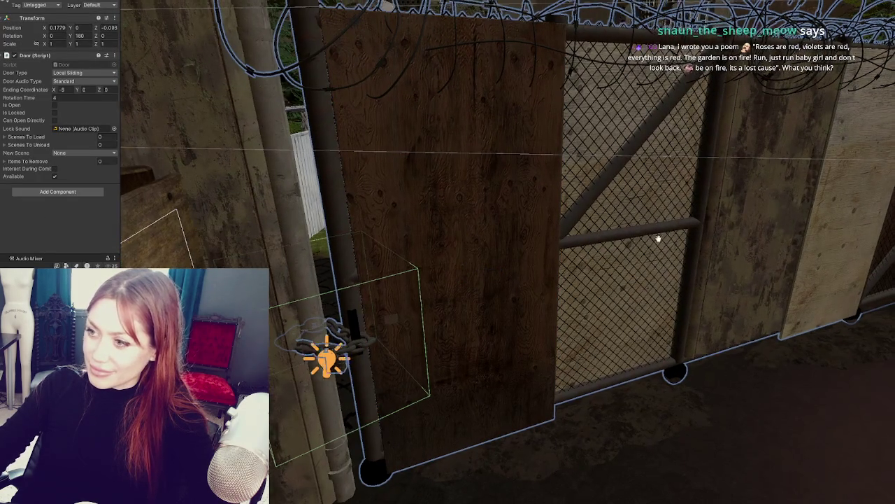
{"action": "middle_click_drag", "start_coordinate": [672, 233], "coordinate": [675, 229]}
{"action": "left_click_drag", "start_coordinate": [889, 196], "coordinate": [884, 197]}
{"action": "left_click_drag", "start_coordinate": [521, 299], "coordinate": [418, 320], "text": "alt"}
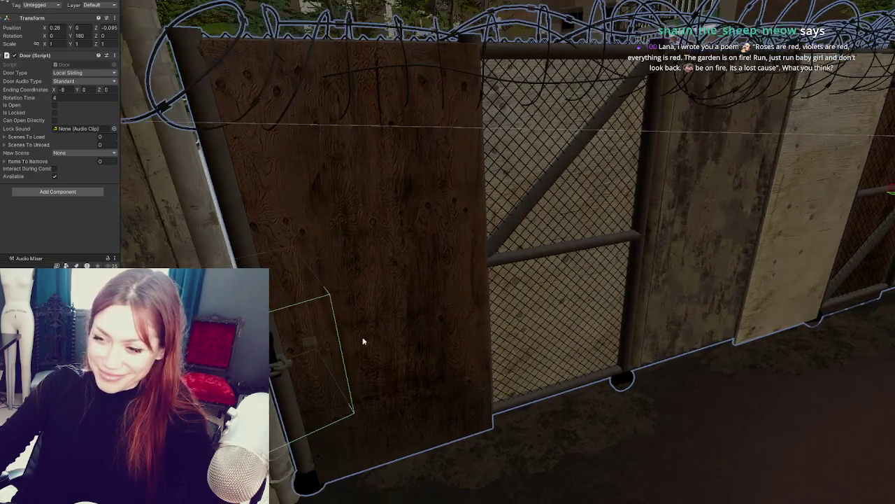
Turn the Gate_Lock slightly, lower it on the post and shift it along X.
{"action": "left_click", "coordinate": [275, 370]}
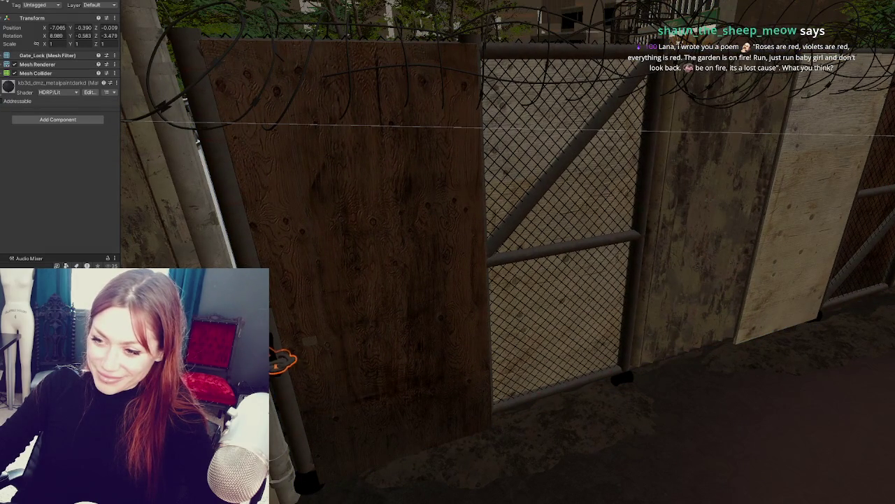
{"action": "left_click_drag", "start_coordinate": [287, 359], "coordinate": [285, 361]}
{"action": "key", "text": "f"}
{"action": "mouse_move", "coordinate": [296, 273]}
{"action": "left_mouse_down", "text": "alt"}
{"action": "mouse_move", "coordinate": [371, 346]}
{"action": "mouse_move", "coordinate": [380, 294]}
{"action": "left_mouse_up", "text": "alt"}
{"action": "left_click_drag", "start_coordinate": [423, 260], "coordinate": [419, 287]}
{"action": "mouse_move", "coordinate": [412, 322]}
{"action": "left_mouse_down"}
{"action": "mouse_move", "coordinate": [423, 333]}
{"action": "mouse_move", "coordinate": [435, 328]}
{"action": "mouse_move", "coordinate": [413, 319]}
{"action": "mouse_move", "coordinate": [433, 317]}
{"action": "mouse_move", "coordinate": [423, 335]}
{"action": "mouse_move", "coordinate": [425, 324]}
{"action": "left_mouse_up"}
Rotate the Gate_Lock into place and scale it a little smaller.
{"action": "key", "text": "e"}
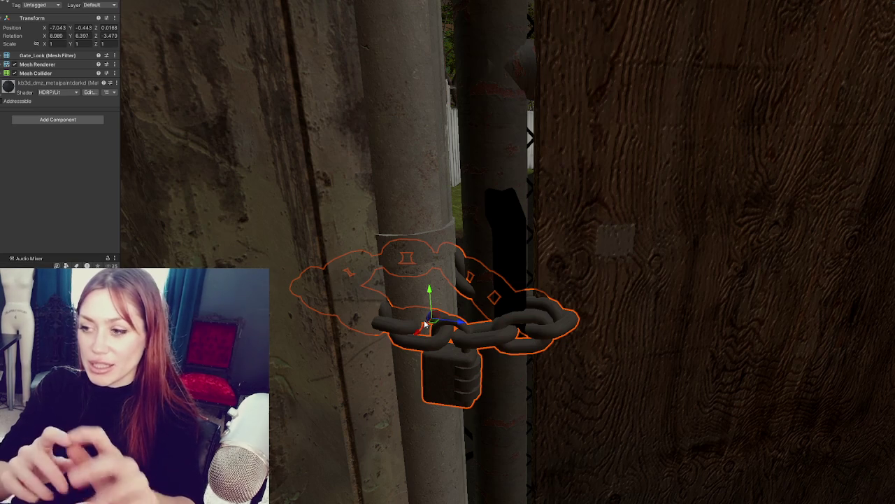
{"action": "mouse_move", "coordinate": [654, 223]}
{"action": "left_mouse_down", "text": "alt"}
{"action": "mouse_move", "coordinate": [384, 208]}
{"action": "mouse_move", "coordinate": [412, 202]}
{"action": "mouse_move", "coordinate": [404, 205]}
{"action": "mouse_move", "coordinate": [428, 264]}
{"action": "left_mouse_up", "text": "alt"}
{"action": "mouse_move", "coordinate": [373, 277]}
{"action": "left_mouse_down"}
{"action": "mouse_move", "coordinate": [368, 283]}
{"action": "mouse_move", "coordinate": [412, 270]}
{"action": "mouse_move", "coordinate": [361, 256]}
{"action": "mouse_move", "coordinate": [381, 262]}
{"action": "mouse_move", "coordinate": [377, 273]}
{"action": "mouse_move", "coordinate": [363, 270]}
{"action": "left_mouse_up"}
{"action": "key", "text": "r"}
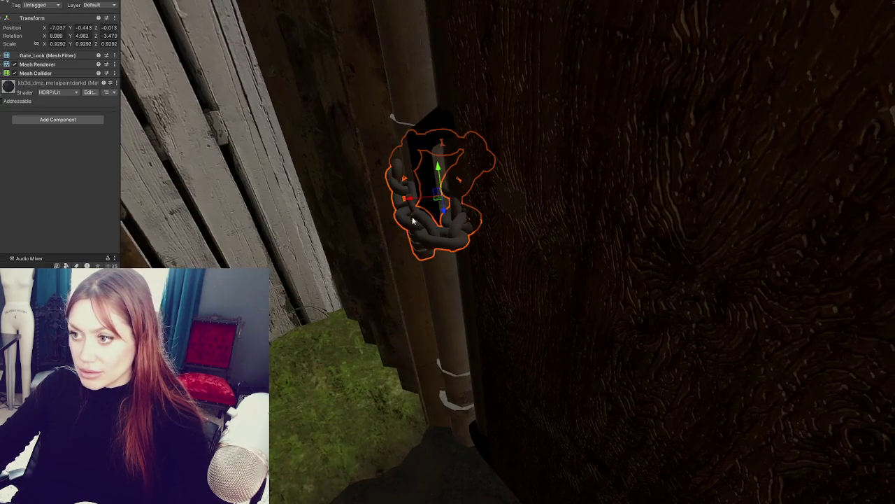
{"action": "mouse_move", "coordinate": [410, 202]}
{"action": "left_mouse_down"}
{"action": "mouse_move", "coordinate": [640, 179]}
{"action": "mouse_move", "coordinate": [539, 200]}
{"action": "mouse_move", "coordinate": [499, 188]}
{"action": "mouse_move", "coordinate": [609, 230]}
{"action": "mouse_move", "coordinate": [478, 224]}
{"action": "mouse_move", "coordinate": [466, 207]}
{"action": "mouse_move", "coordinate": [512, 204]}
{"action": "mouse_move", "coordinate": [274, 291]}
{"action": "mouse_move", "coordinate": [321, 311]}
{"action": "mouse_move", "coordinate": [299, 319]}
{"action": "mouse_move", "coordinate": [399, 331]}
{"action": "left_mouse_up"}
{"action": "left_click", "coordinate": [294, 279]}
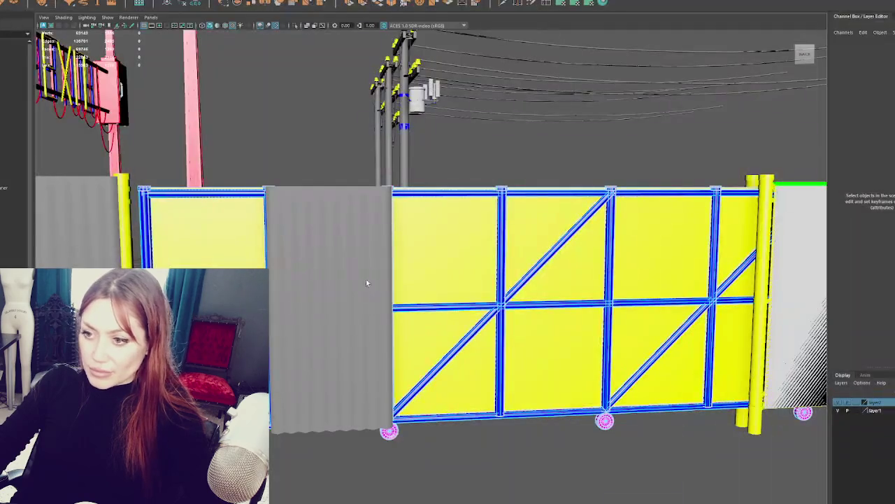
Select the Corrugated_Metal sheet beside the chained post and zoom in on it.
{"action": "left_click", "coordinate": [14, 211]}
{"action": "left_click", "coordinate": [335, 292]}
{"action": "scroll", "coordinate": [335, 293], "scroll_direction": "up", "scroll_amount": 3}
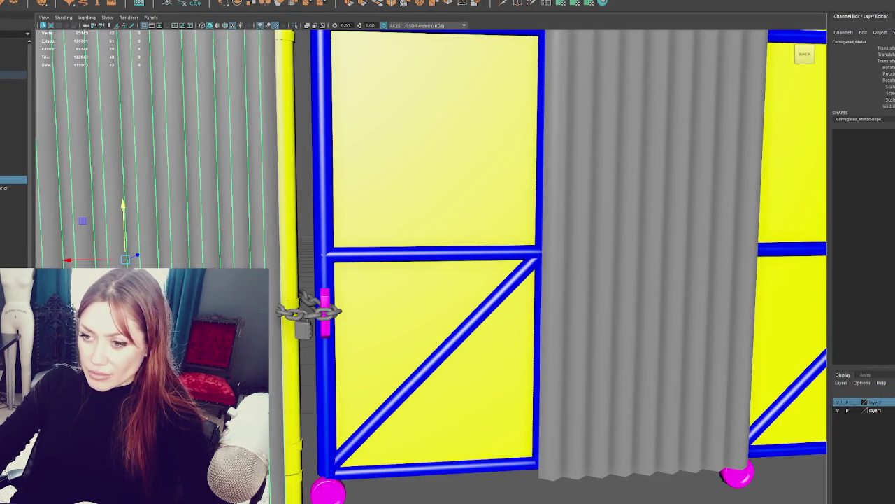
{"action": "scroll", "coordinate": [310, 304], "scroll_direction": "up", "scroll_amount": 3}
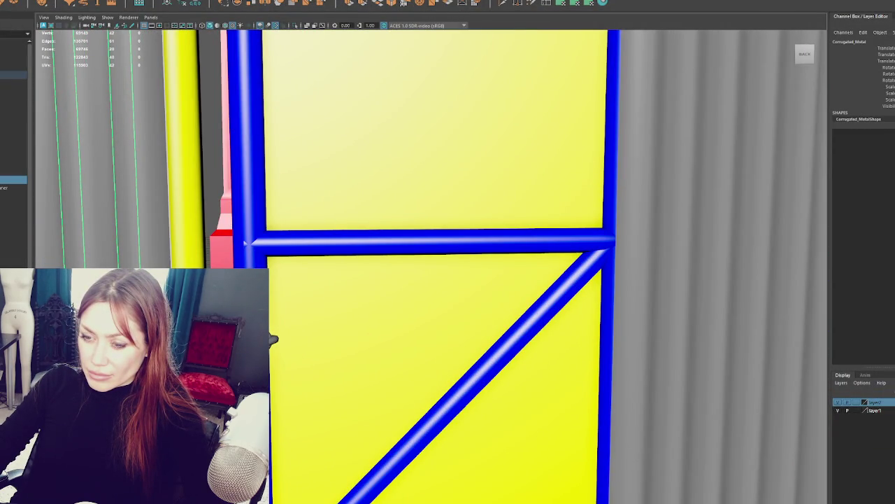
{"action": "scroll", "coordinate": [273, 339], "scroll_direction": "down", "scroll_amount": 5}
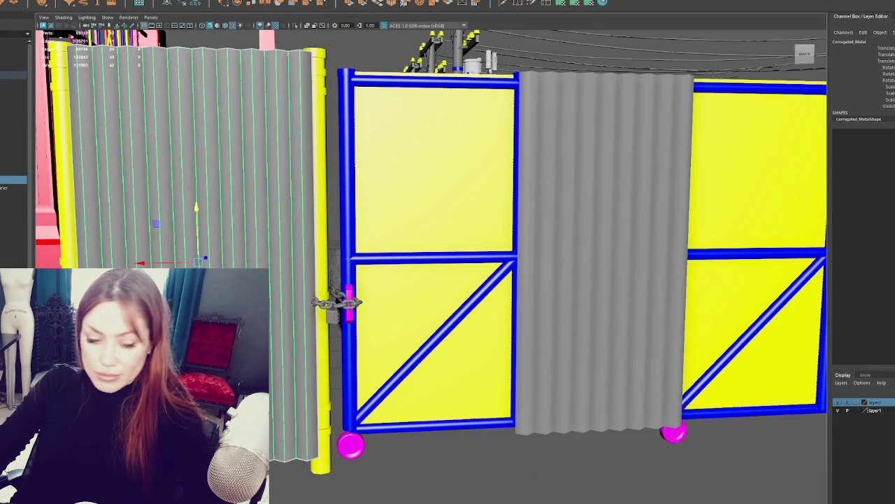
{"action": "scroll", "coordinate": [343, 300], "scroll_direction": "up", "scroll_amount": 4}
{"action": "scroll", "coordinate": [363, 259], "scroll_direction": "up", "scroll_amount": 2}
{"action": "scroll", "coordinate": [363, 259], "scroll_direction": "up", "scroll_amount": 2}
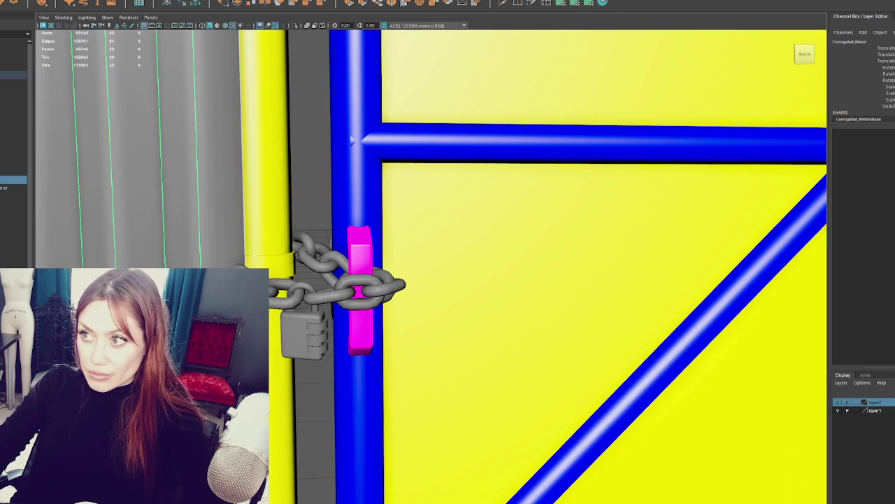
Try an edge split on the sheet in edge mode, undo it, and reselect the left sheet.
{"action": "key", "text": "F10"}
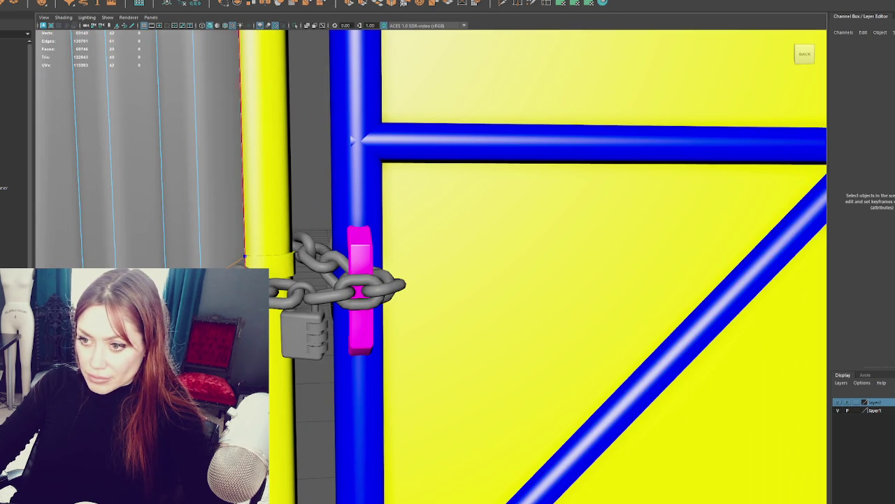
{"action": "right_click_drag", "start_coordinate": [312, 190], "coordinate": [280, 175]}
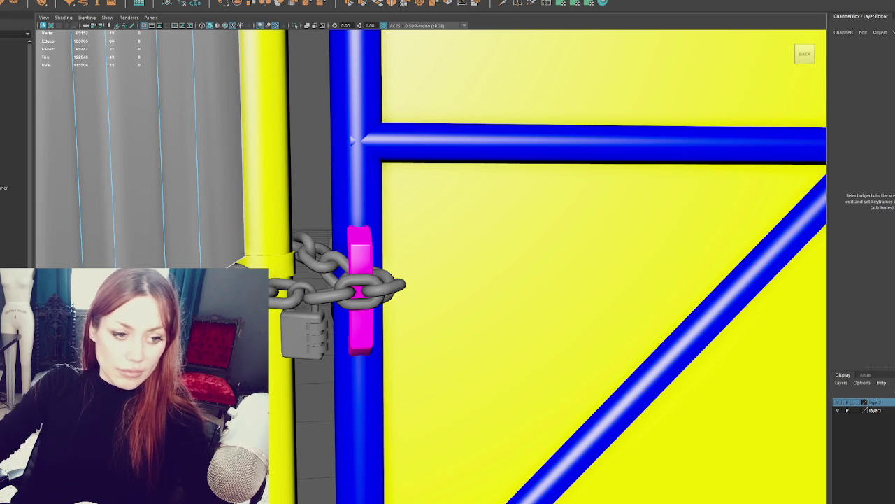
{"action": "left_click", "coordinate": [217, 259]}
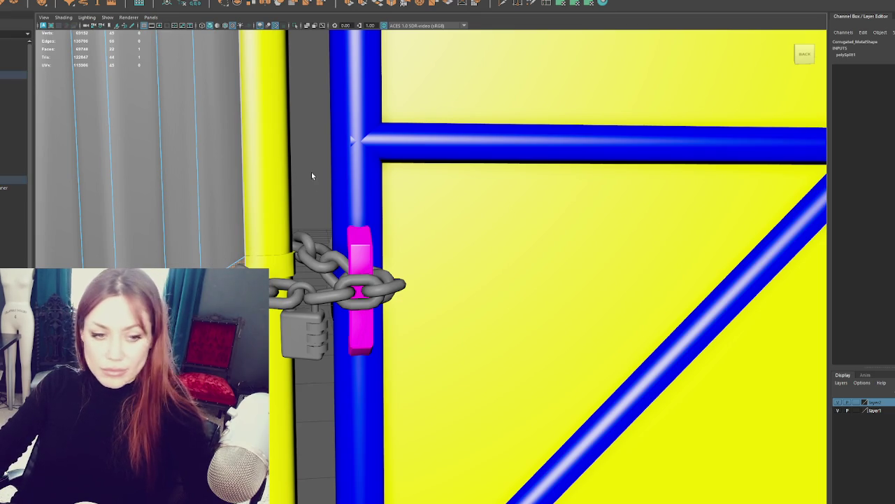
{"action": "right_click_drag", "start_coordinate": [311, 173], "coordinate": [302, 188]}
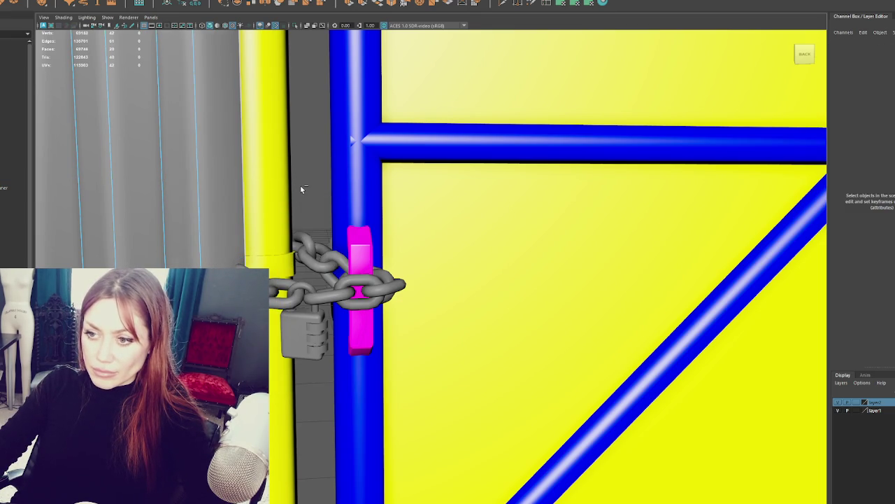
{"action": "scroll", "coordinate": [294, 210], "scroll_direction": "down", "scroll_amount": 5}
{"action": "scroll", "coordinate": [301, 210], "scroll_direction": "down", "scroll_amount": 3}
{"action": "left_click", "coordinate": [314, 257]}
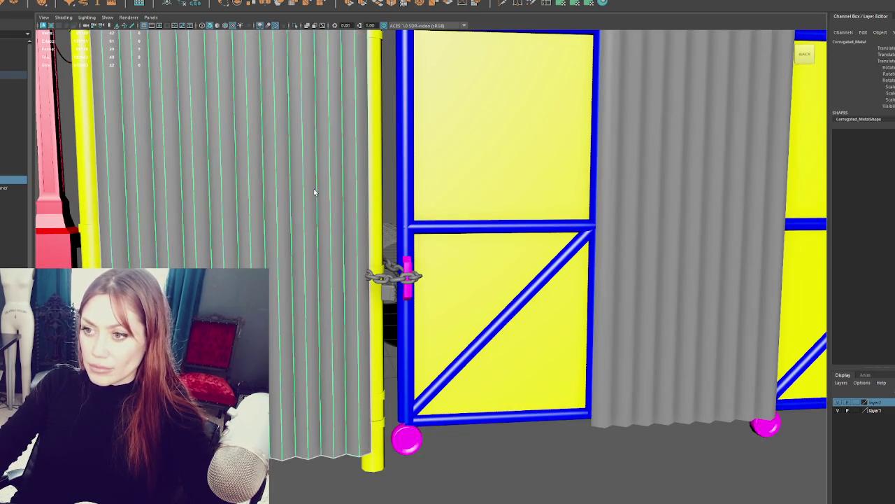
{"action": "mouse_move", "coordinate": [315, 256]}
{"action": "left_mouse_down", "text": "alt"}
{"action": "mouse_move", "coordinate": [349, 259]}
{"action": "mouse_move", "coordinate": [329, 259]}
{"action": "left_mouse_up", "text": "alt"}
Split the corrugated sheet's face where it meets the gate post.
{"action": "scroll", "coordinate": [370, 254], "scroll_direction": "up", "scroll_amount": 2}
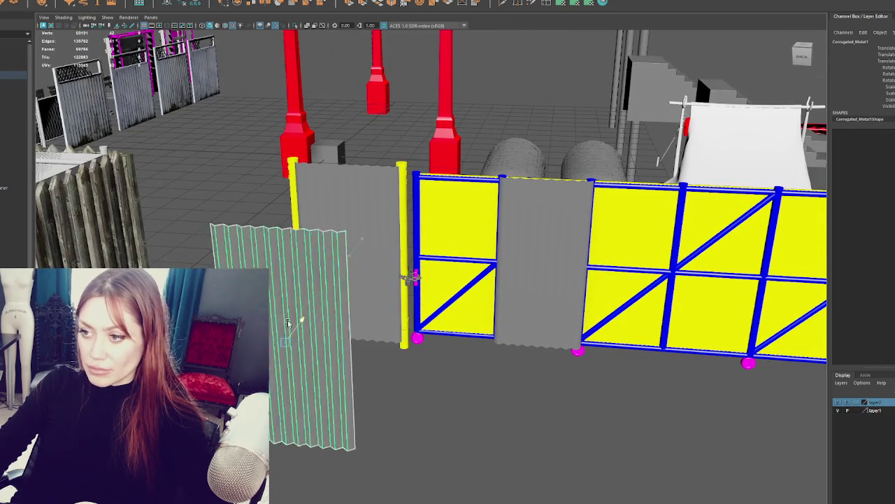
{"action": "scroll", "coordinate": [333, 293], "scroll_direction": "up", "scroll_amount": 5}
{"action": "left_click_drag", "start_coordinate": [333, 294], "coordinate": [311, 242], "text": "alt"}
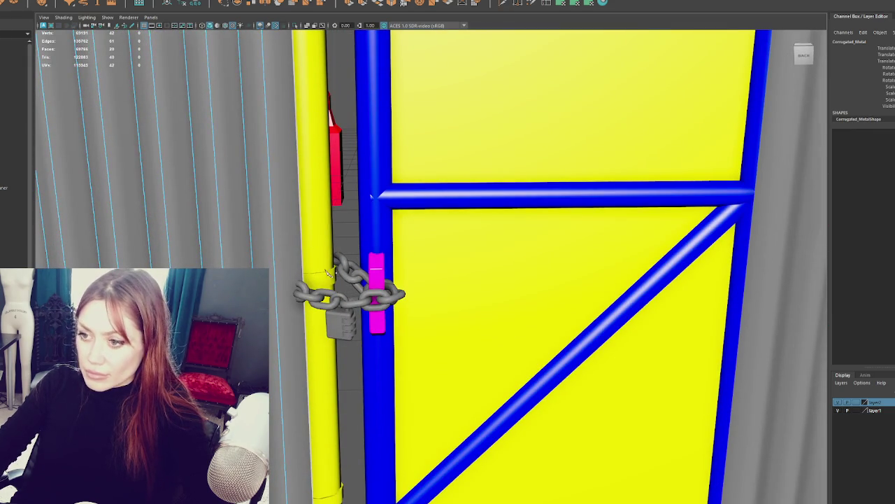
{"action": "left_click", "coordinate": [305, 279]}
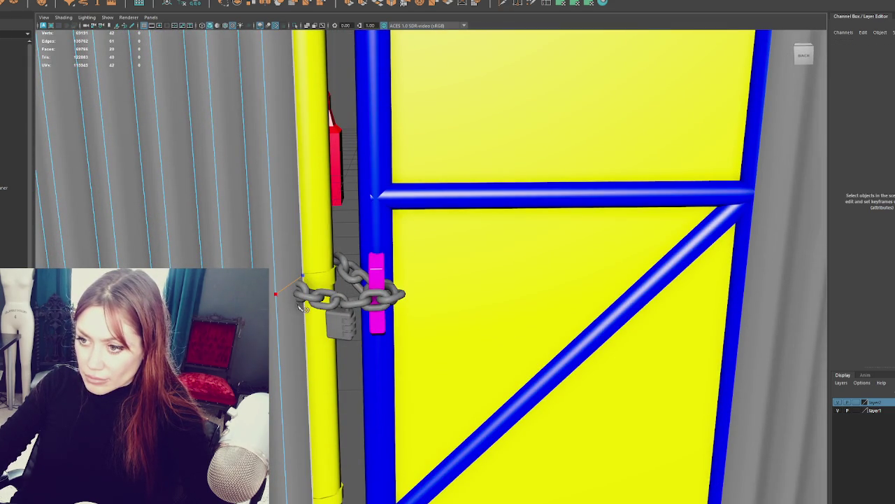
{"action": "left_click", "coordinate": [299, 294], "text": "shift"}
{"action": "right_click_drag", "start_coordinate": [299, 295], "coordinate": [293, 295]}
{"action": "key", "text": "Return"}
{"action": "mouse_move", "coordinate": [290, 294]}
{"action": "left_mouse_down", "text": "alt"}
{"action": "mouse_move", "coordinate": [258, 257]}
{"action": "mouse_move", "coordinate": [280, 283]}
{"action": "left_mouse_up", "text": "alt"}
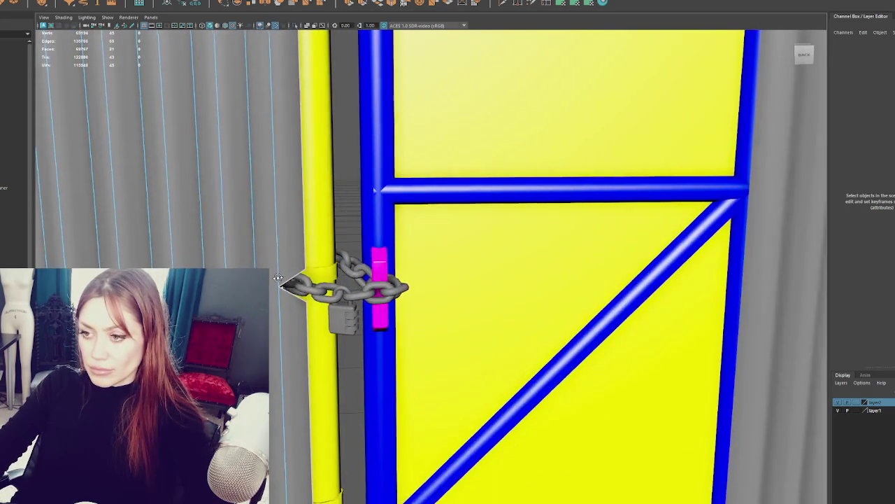
Select the sheet's vertical fold edges beside the post and shift one slightly left.
{"action": "right_click_drag", "start_coordinate": [175, 184], "coordinate": [287, 263]}
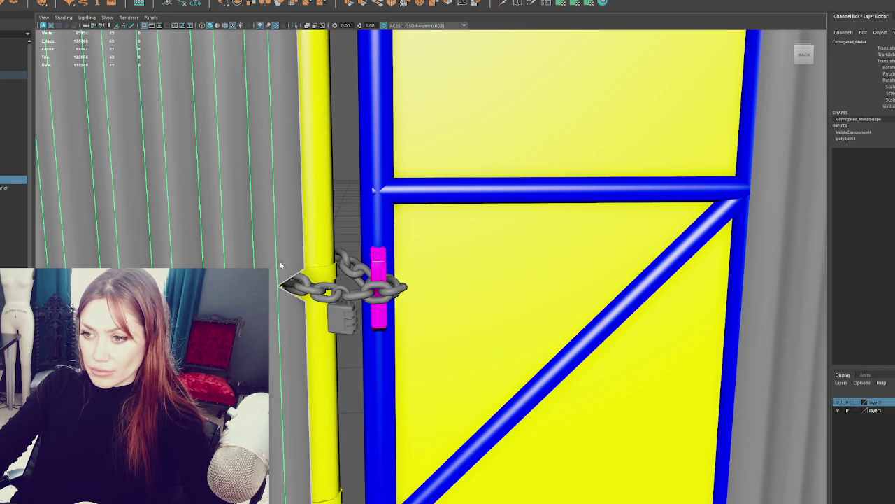
{"action": "left_click", "coordinate": [286, 248]}
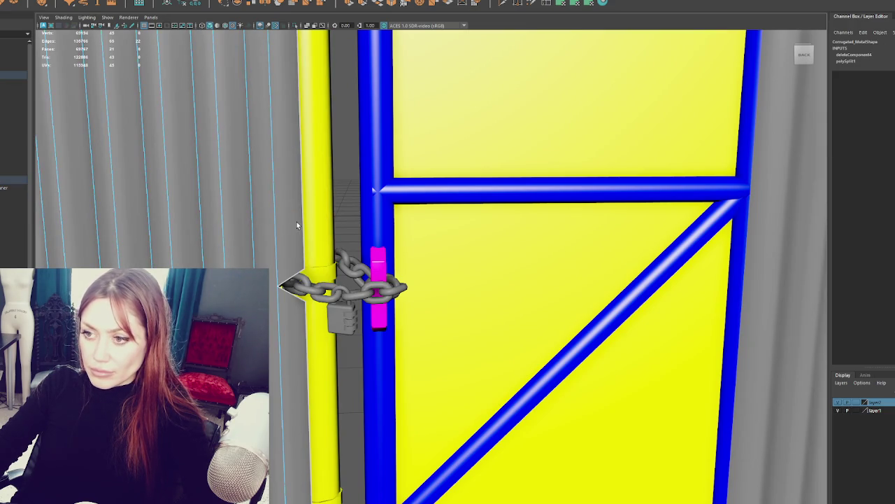
{"action": "left_click", "coordinate": [301, 223]}
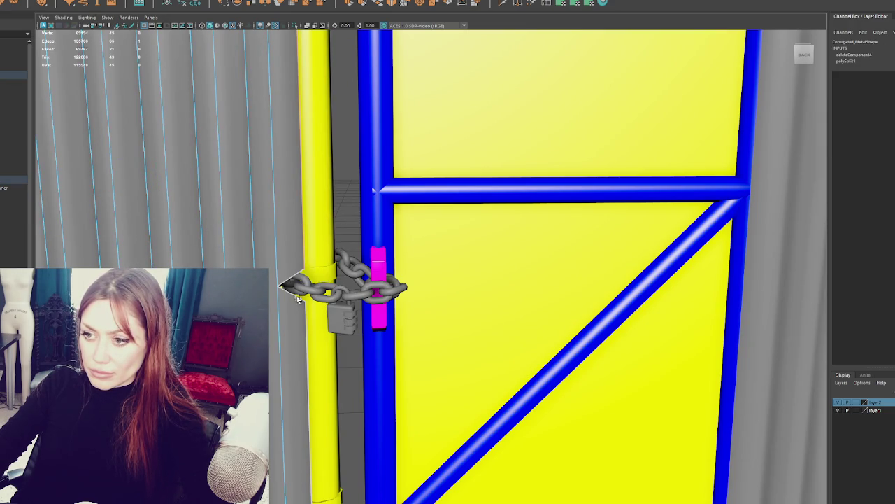
{"action": "scroll", "coordinate": [308, 317], "scroll_direction": "down", "scroll_amount": 5}
{"action": "left_click_drag", "start_coordinate": [314, 314], "coordinate": [391, 294], "text": "alt"}
{"action": "scroll", "coordinate": [419, 279], "scroll_direction": "up", "scroll_amount": 5}
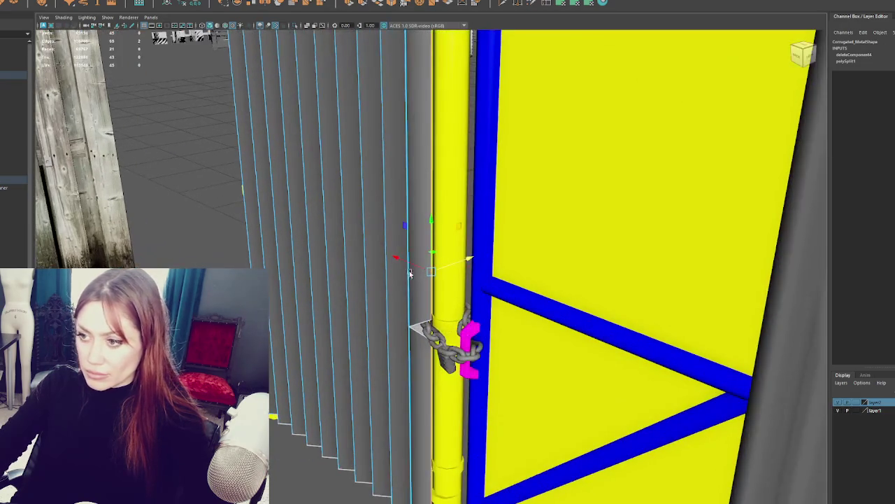
{"action": "left_click", "coordinate": [444, 268]}
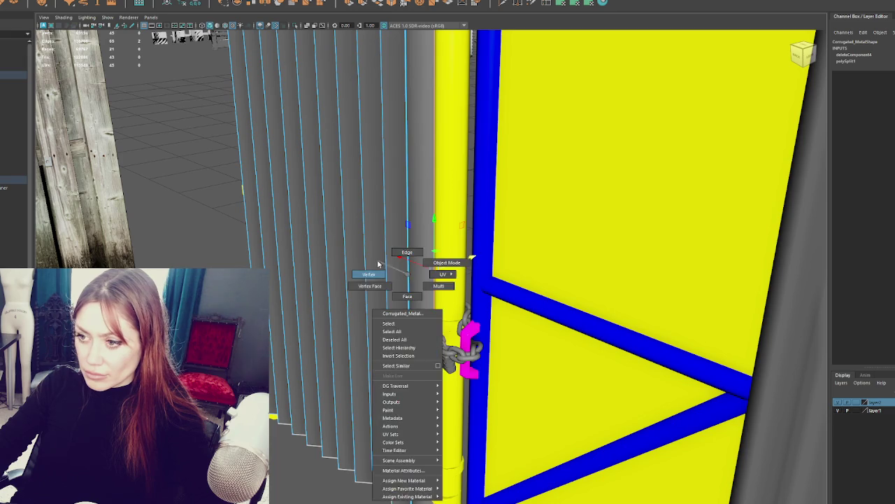
{"action": "right_click_drag", "start_coordinate": [407, 278], "coordinate": [411, 328]}
{"action": "left_click", "coordinate": [441, 268]}
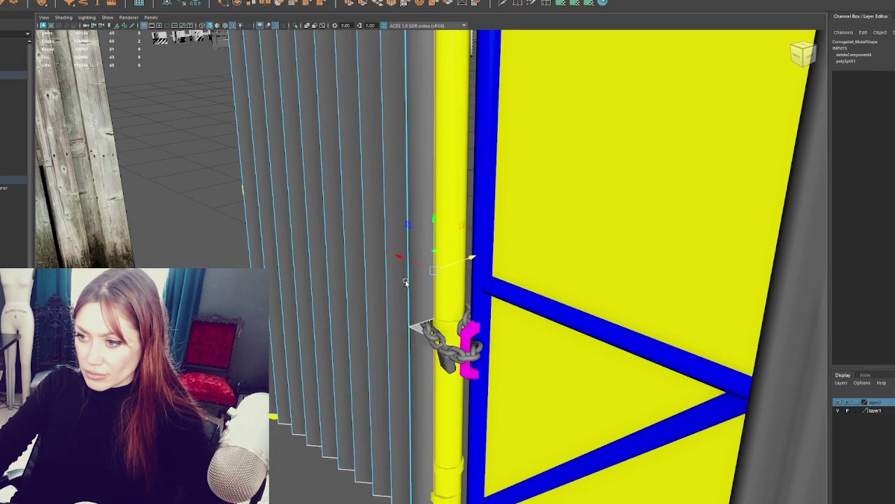
{"action": "right_click_drag", "start_coordinate": [412, 280], "coordinate": [425, 365]}
{"action": "left_click", "coordinate": [410, 355]}
{"action": "mouse_move", "coordinate": [419, 263]}
{"action": "left_mouse_down"}
{"action": "mouse_move", "coordinate": [437, 262]}
{"action": "mouse_move", "coordinate": [439, 313]}
{"action": "left_mouse_up"}
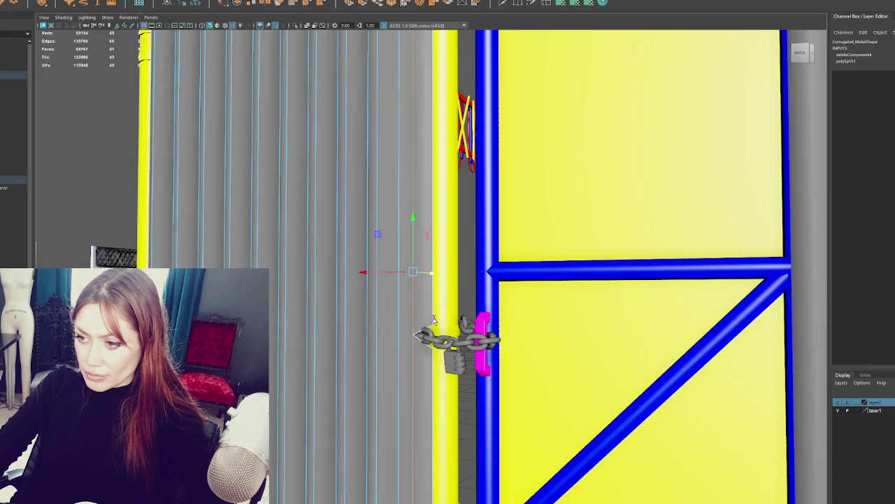
Select further edges near the post, then clear the selection and undo.
{"action": "scroll", "coordinate": [424, 334], "scroll_direction": "up", "scroll_amount": 3}
{"action": "right_click_drag", "start_coordinate": [423, 334], "coordinate": [388, 283]}
{"action": "left_click", "coordinate": [434, 349]}
{"action": "left_click", "coordinate": [433, 373]}
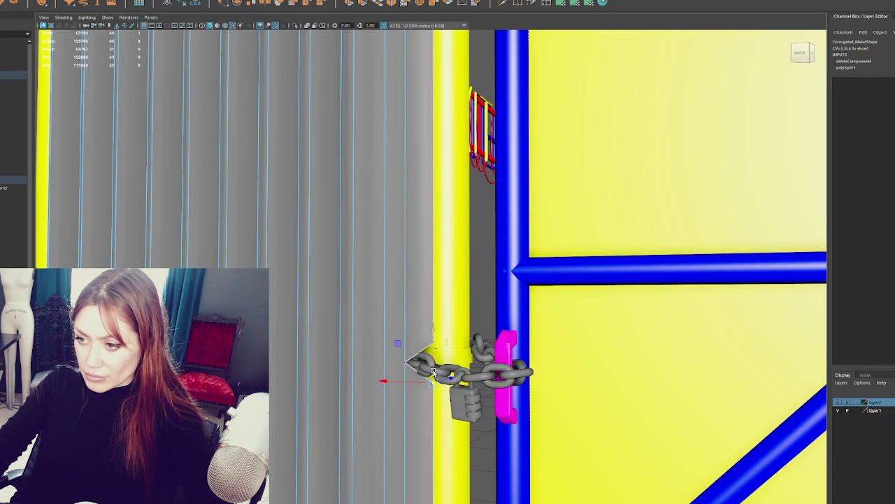
{"action": "left_click", "coordinate": [479, 277]}
{"action": "scroll", "coordinate": [480, 279], "scroll_direction": "down", "scroll_amount": 2}
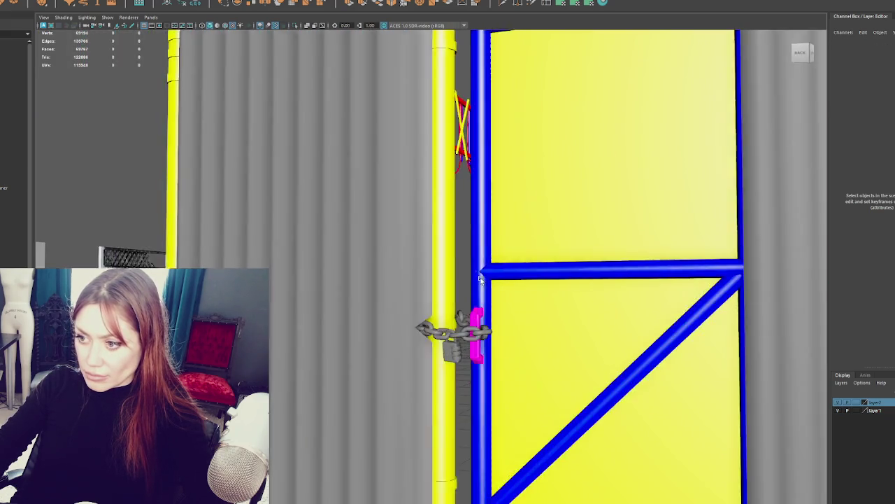
{"action": "key", "text": "ctrl+z"}
{"action": "key", "text": "ctrl+z"}
{"action": "key", "text": "ctrl+z"}
{"action": "key", "text": "ctrl+z"}
{"action": "key", "text": "ctrl+z"}
Combine the left gate post and left corrugated sheet into one mesh via Mesh > Combine.
{"action": "left_click", "coordinate": [344, 243]}
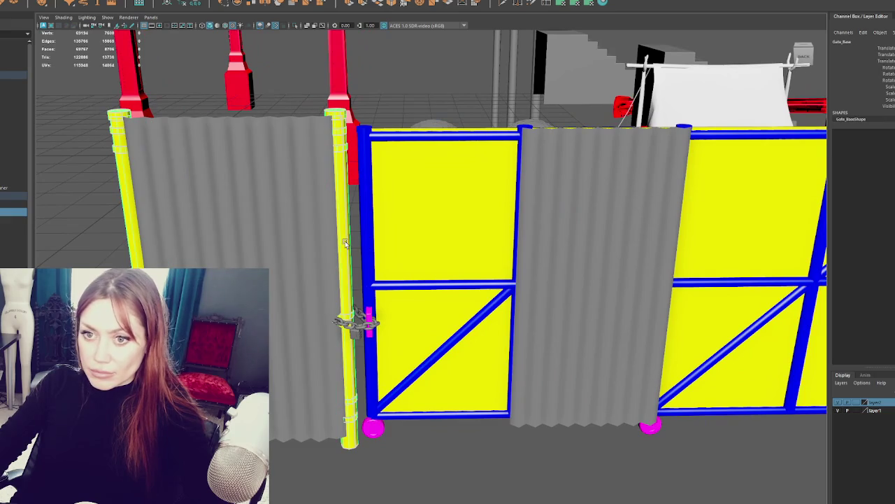
{"action": "left_click", "coordinate": [249, 224], "text": "shift"}
{"action": "left_click", "coordinate": [52, 1]}
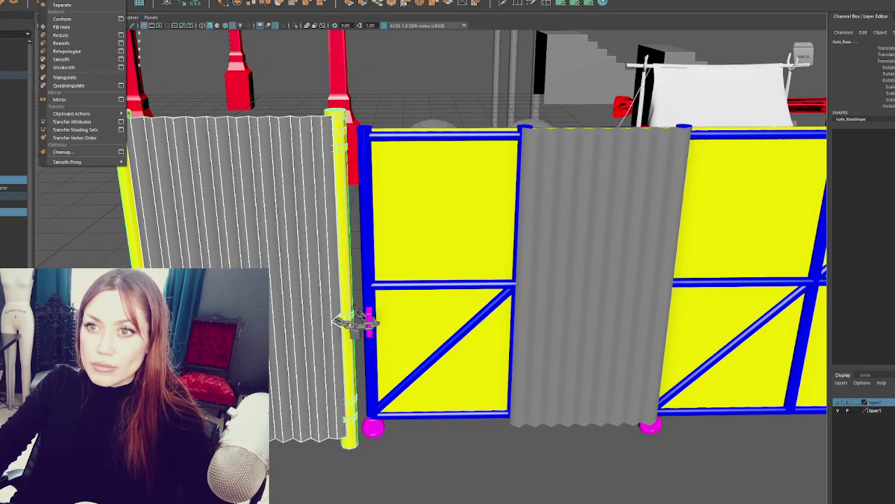
{"action": "left_click", "coordinate": [63, 1]}
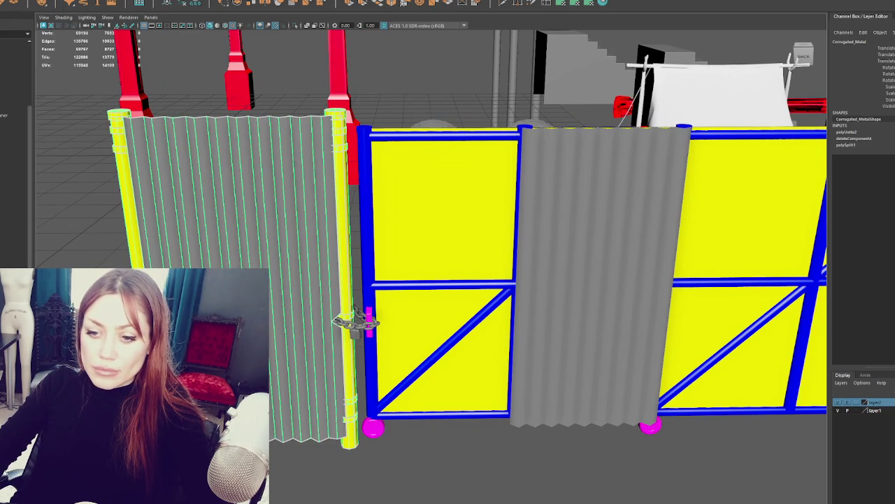
{"action": "left_click", "coordinate": [90, 201]}
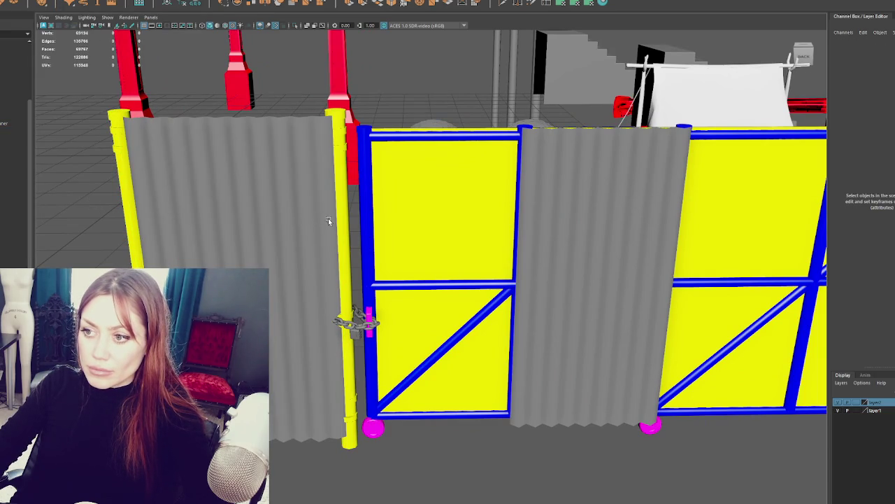
{"action": "left_click", "coordinate": [328, 222]}
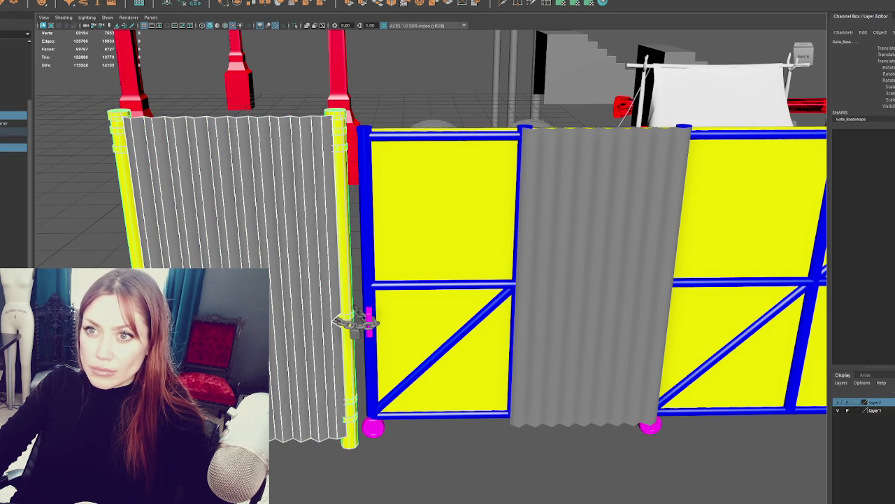
Apply Combine again to the corrugated sheet, then check objects in the Outliner.
{"action": "left_click", "coordinate": [300, 190]}
{"action": "left_click", "coordinate": [60, 3]}
{"action": "left_click", "coordinate": [60, 4]}
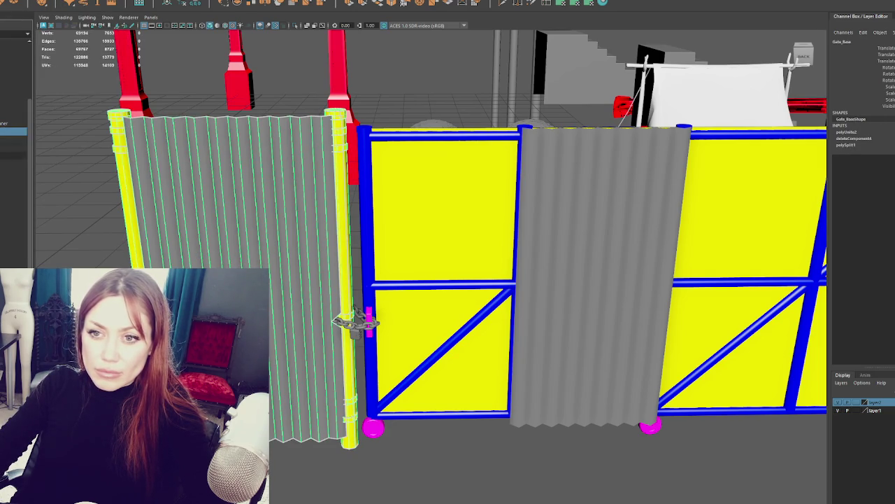
{"action": "left_click", "coordinate": [13, 155]}
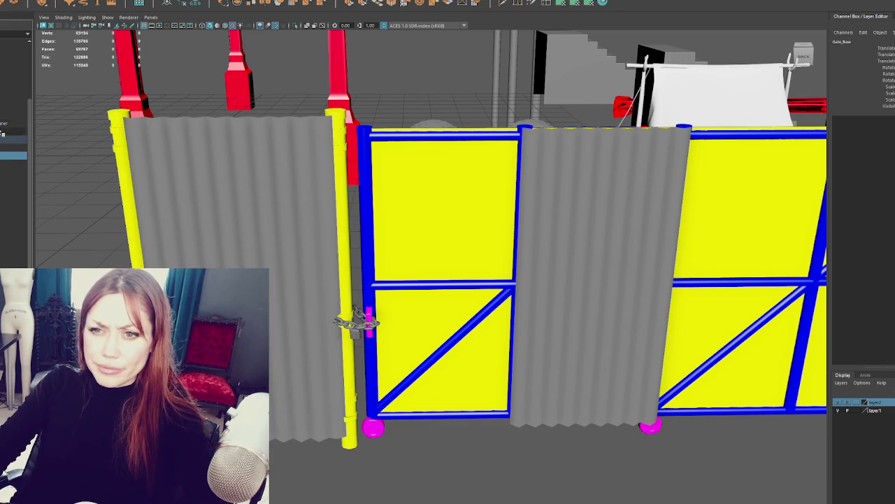
{"action": "left_click", "coordinate": [13, 131]}
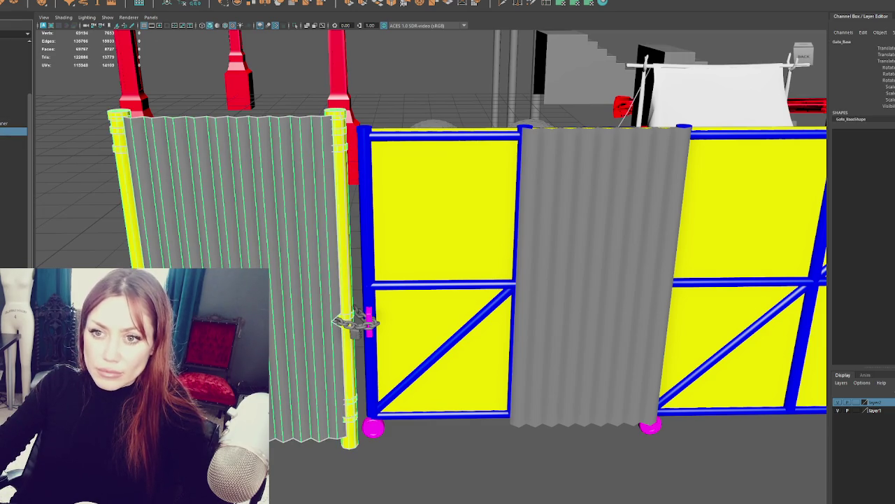
{"action": "left_click", "coordinate": [13, 148]}
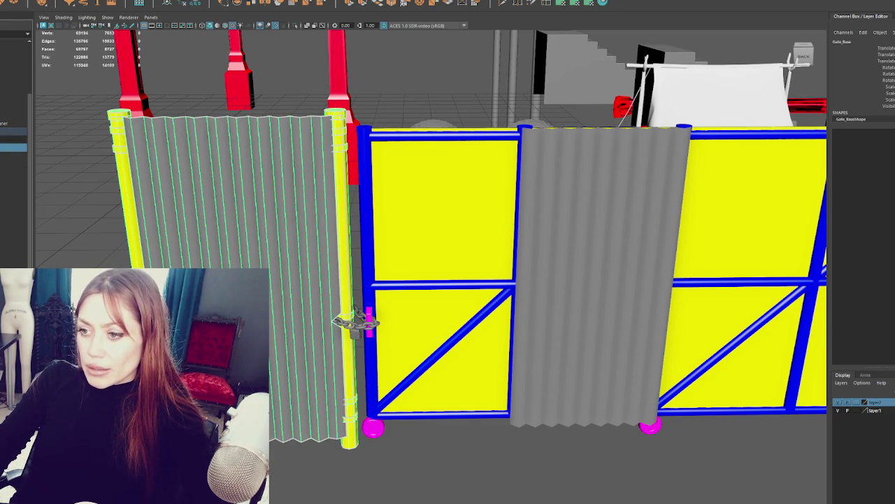
{"action": "left_click", "coordinate": [355, 328]}
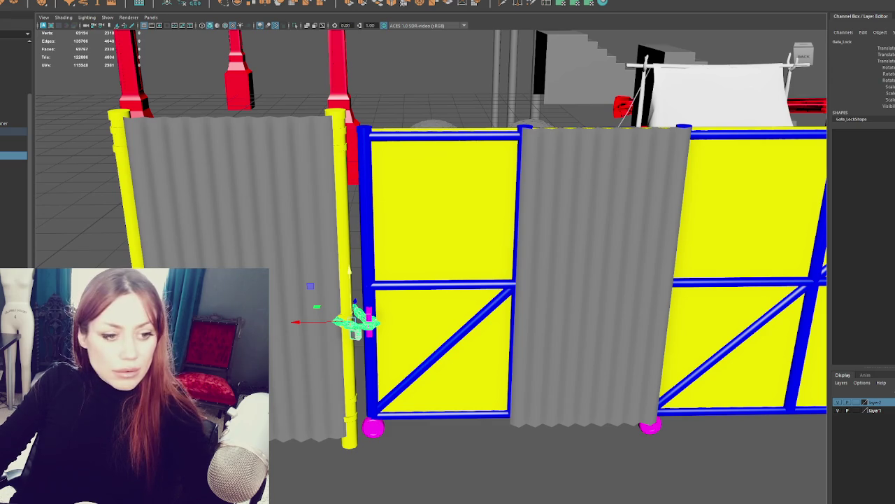
Auto-unfold the Gate_Lock UVs, fixing its non-manifold geometry, then return to object mode.
{"action": "key", "text": "3"}
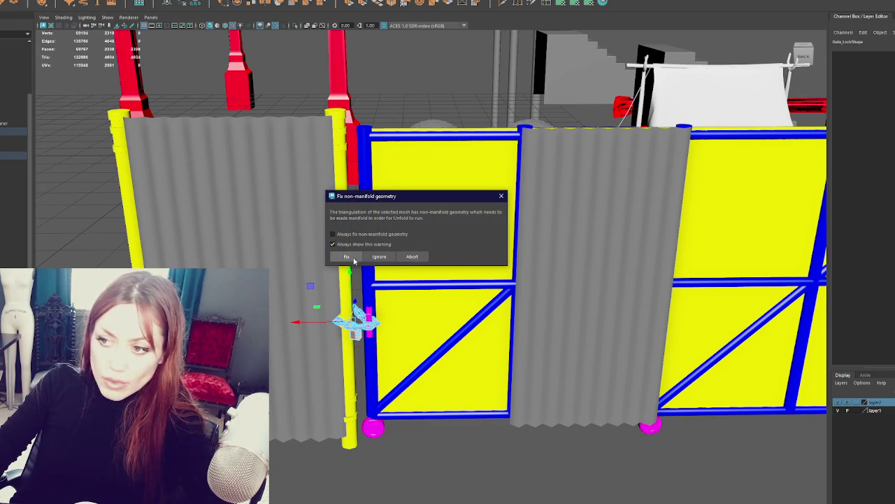
{"action": "left_click", "coordinate": [346, 258]}
{"action": "key", "text": "F8"}
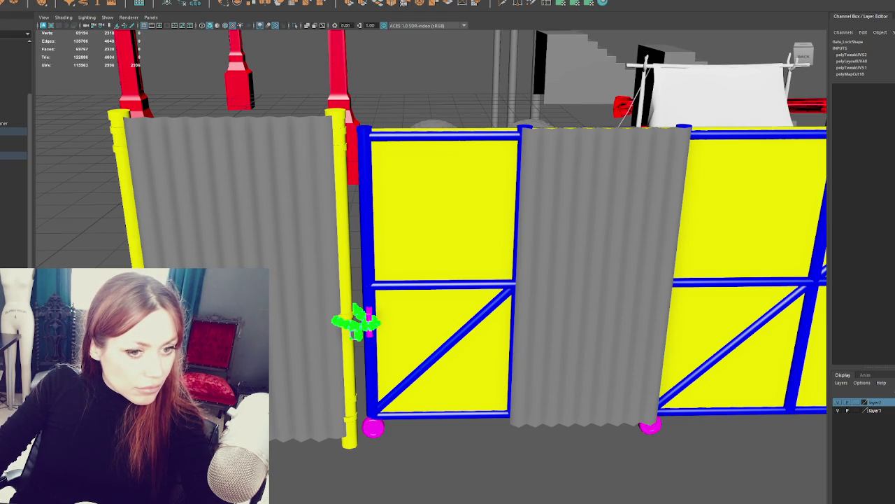
Nudge the latch slightly right, then begin undoing the recent latch changes.
{"action": "left_click", "coordinate": [357, 322]}
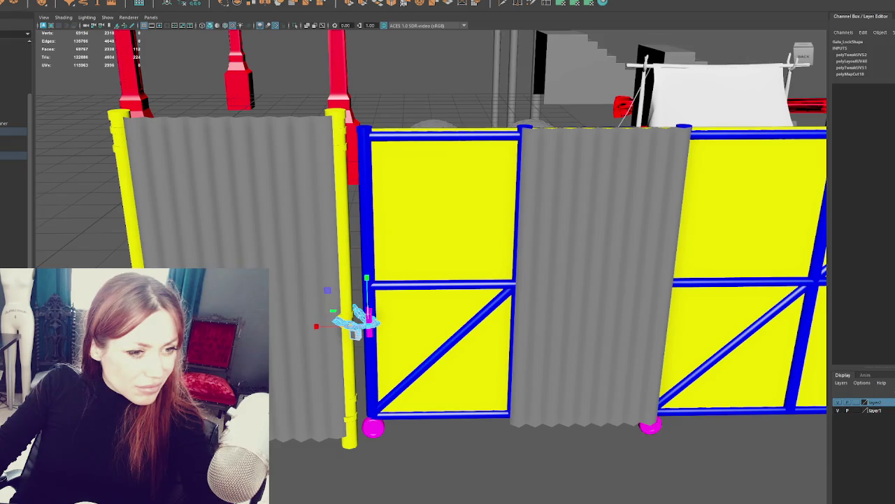
{"action": "left_click_drag", "start_coordinate": [350, 322], "coordinate": [366, 326]}
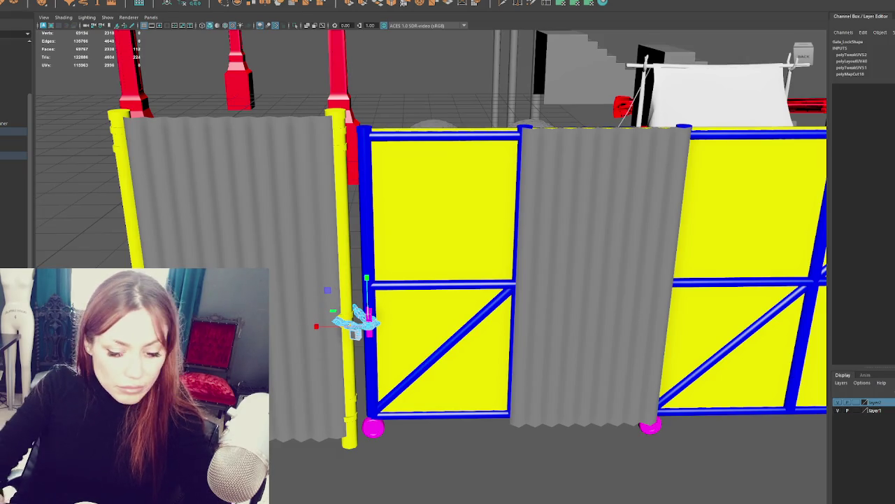
{"action": "key", "text": "ctrl+z"}
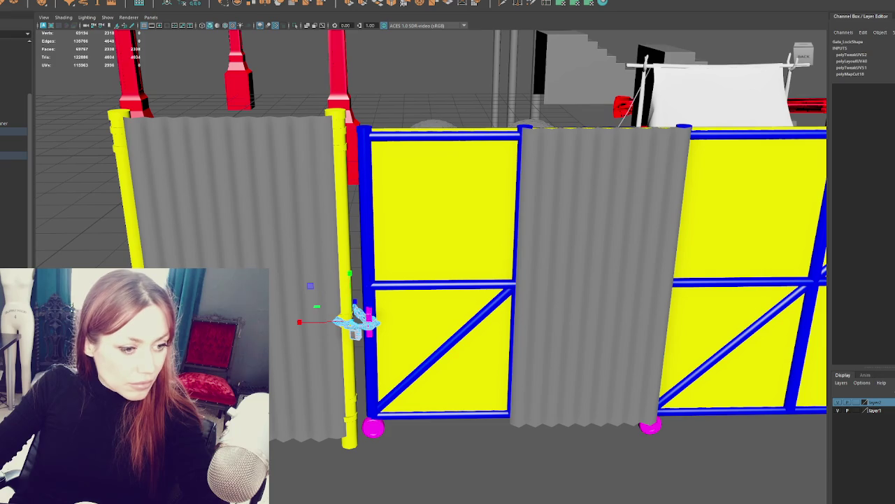
{"action": "key", "text": "ctrl+z"}
{"action": "key", "text": "ctrl+z"}
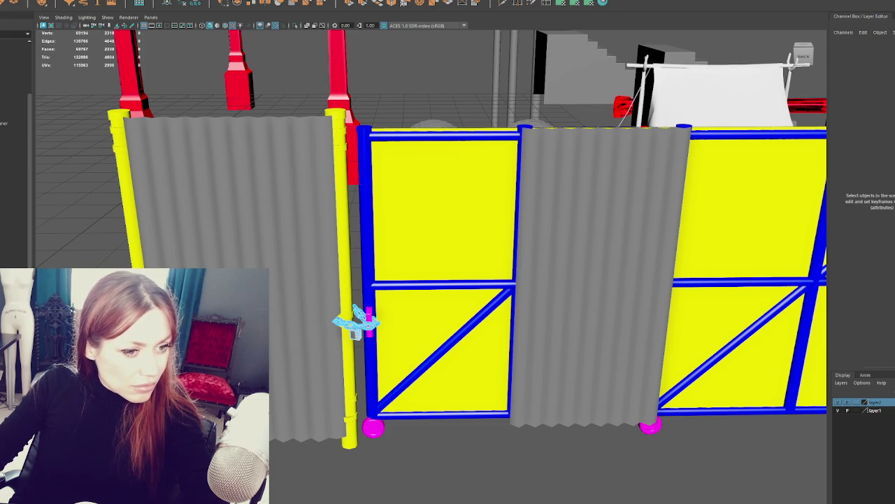
{"action": "key", "text": "ctrl+z"}
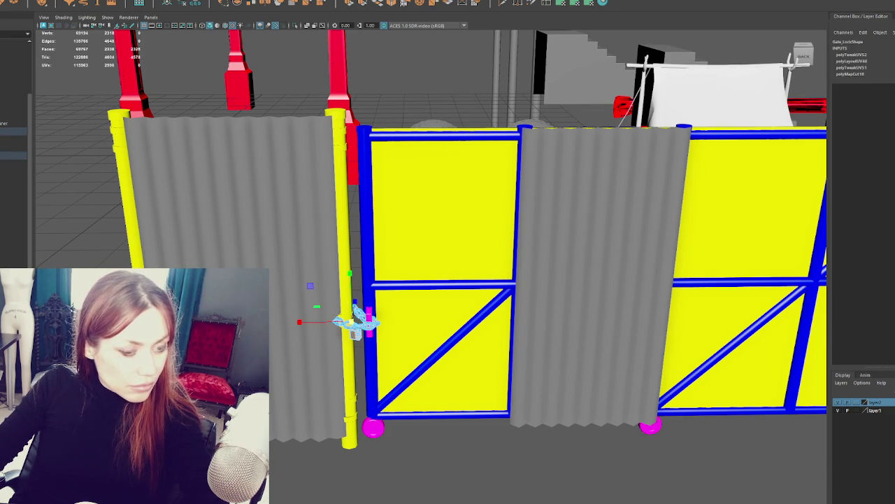
{"action": "key", "text": "ctrl+z"}
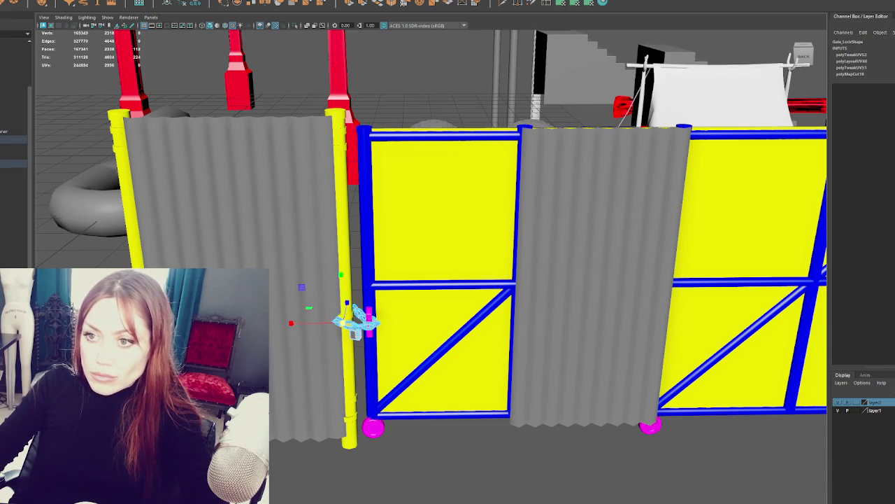
{"action": "key", "text": "ctrl+z"}
{"action": "key", "text": "ctrl+z"}
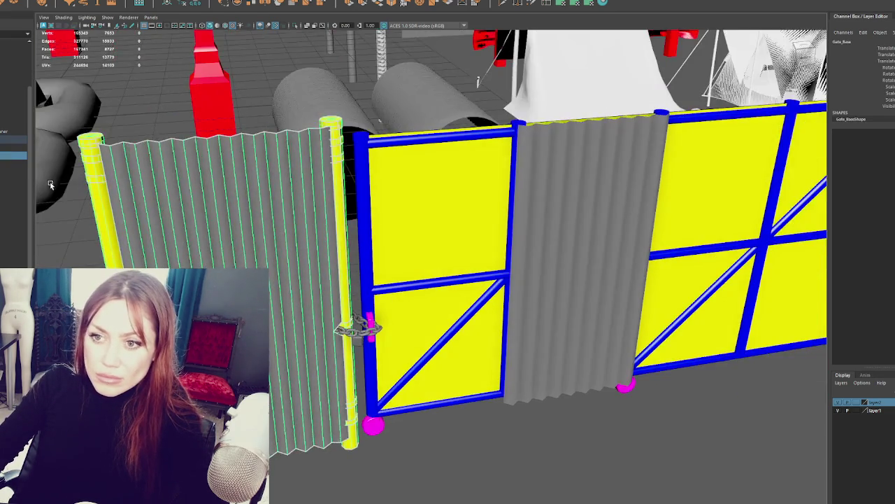
{"action": "key", "text": "ctrl+z"}
{"action": "key", "text": "ctrl+z"}
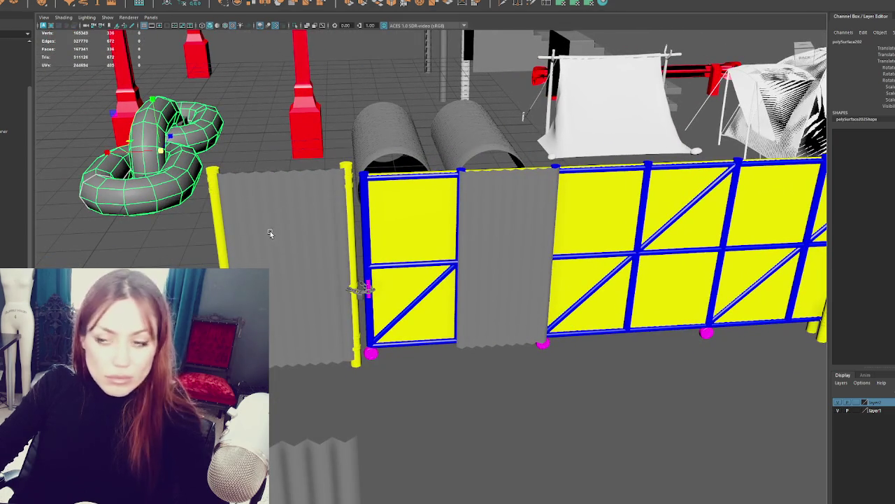
{"action": "key", "text": "ctrl+z"}
{"action": "key", "text": "ctrl+z"}
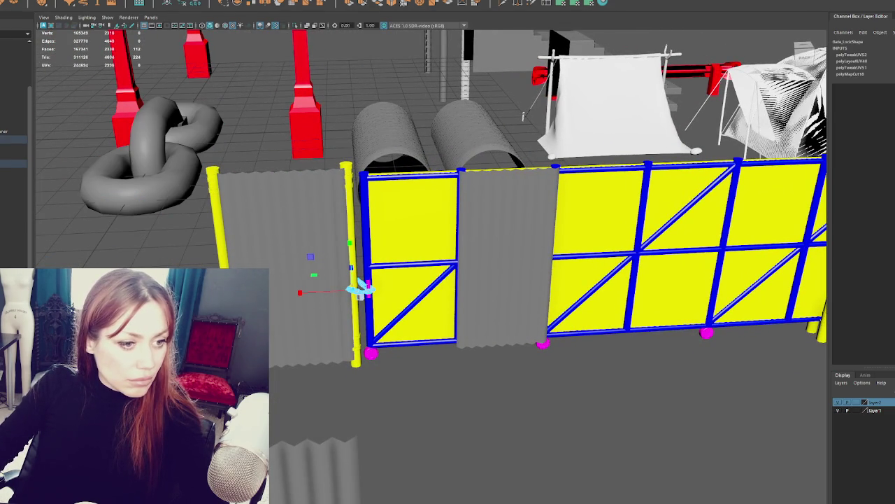
{"action": "key", "text": "ctrl+z"}
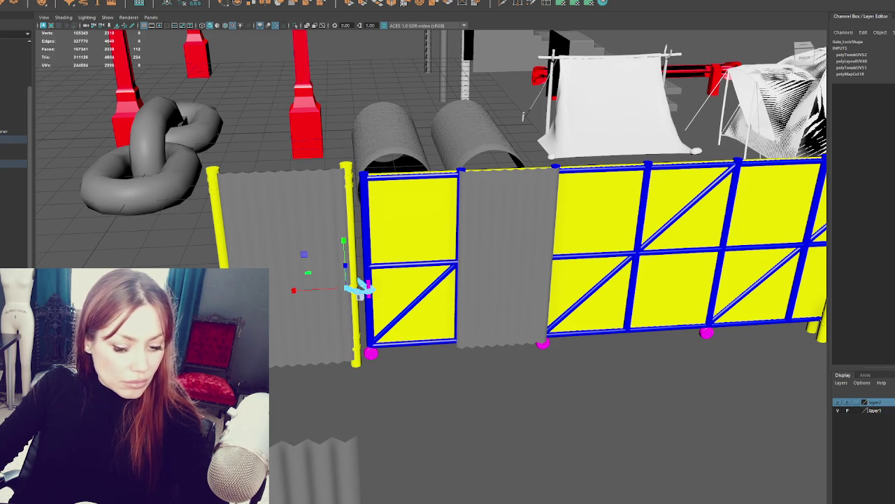
{"action": "key", "text": "ctrl+z"}
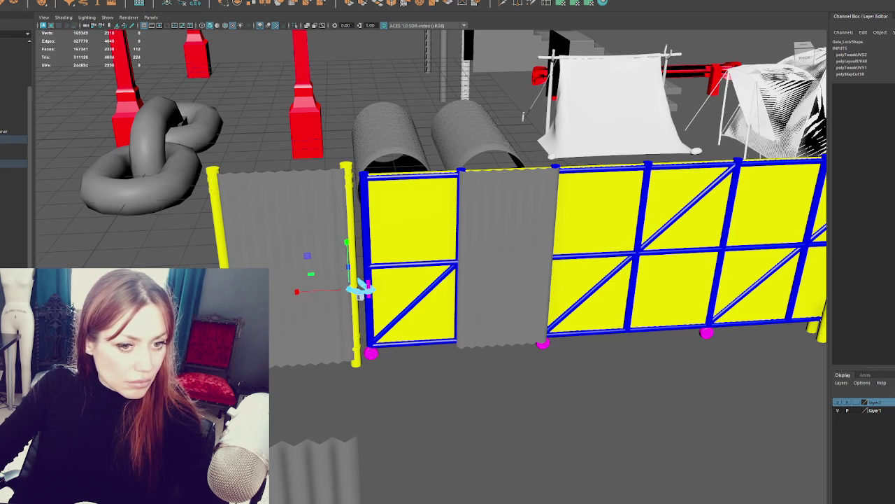
Keep undoing the latch move and scale edits until nothing is selected.
{"action": "key", "text": "w"}
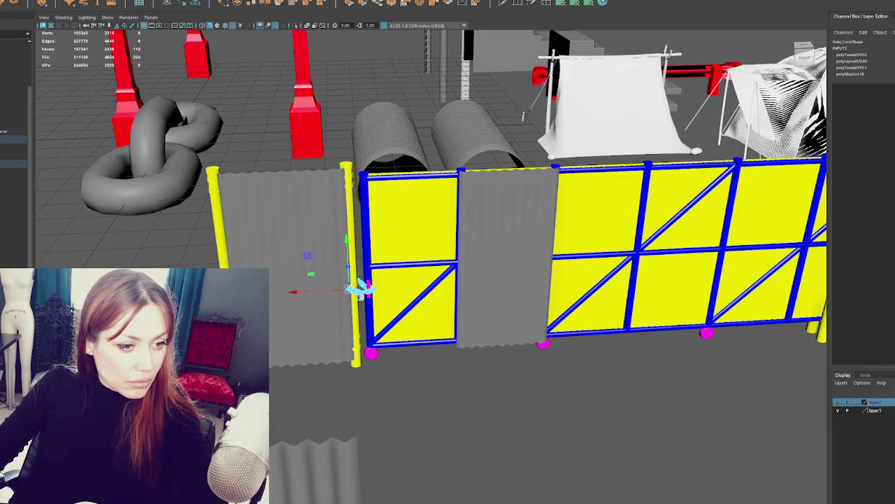
{"action": "key", "text": "ctrl+z"}
{"action": "key", "text": "ctrl+z"}
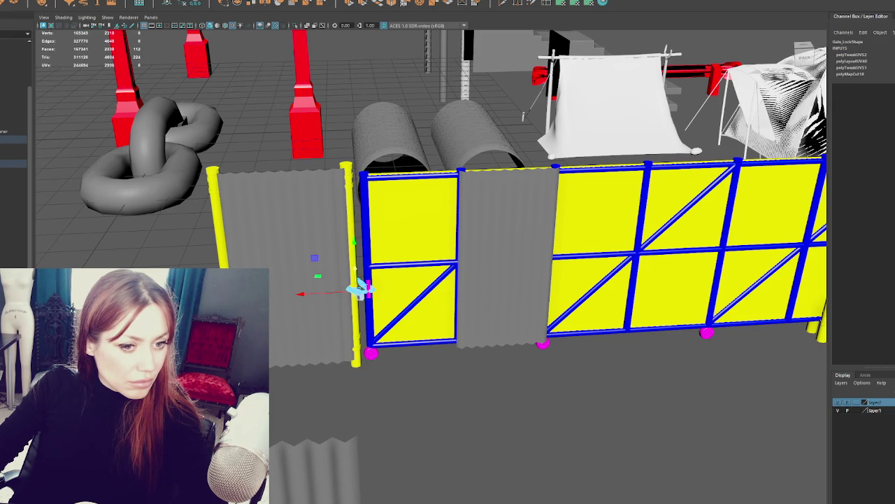
{"action": "key", "text": "ctrl+z"}
{"action": "key", "text": "ctrl+z"}
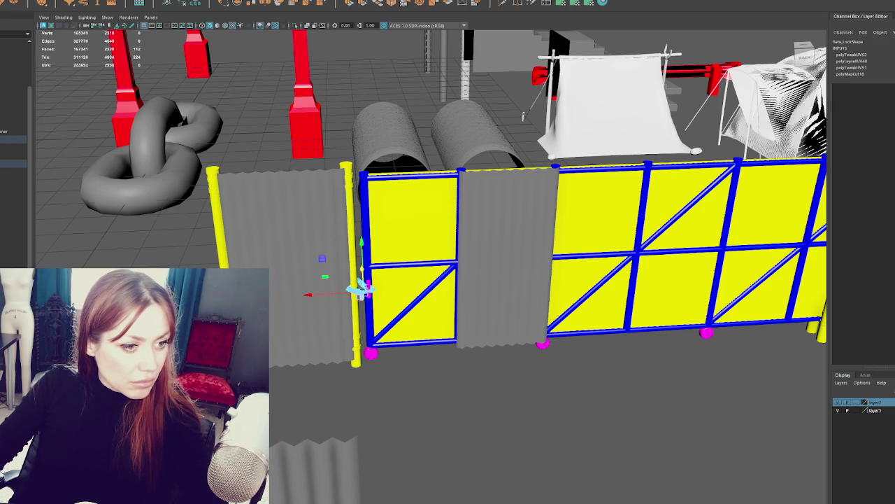
{"action": "key", "text": "ctrl+z"}
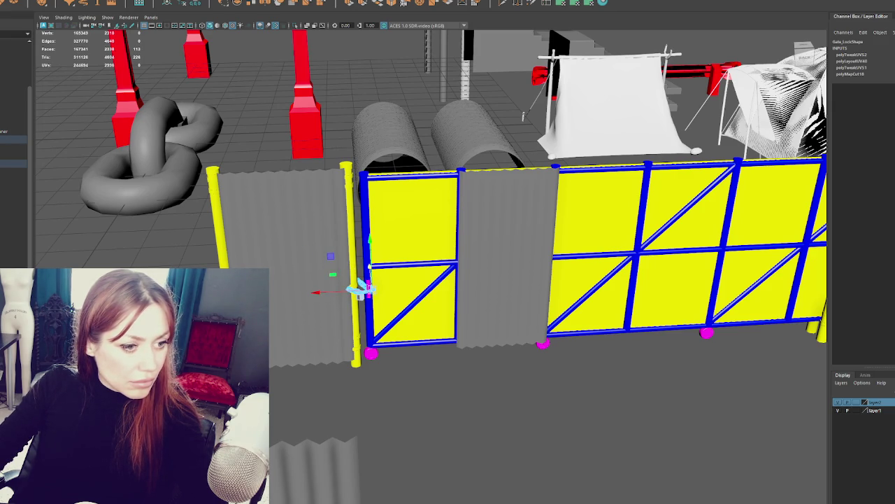
{"action": "key", "text": "ctrl+z"}
{"action": "key", "text": "ctrl+z"}
{"action": "key", "text": "ctrl+z"}
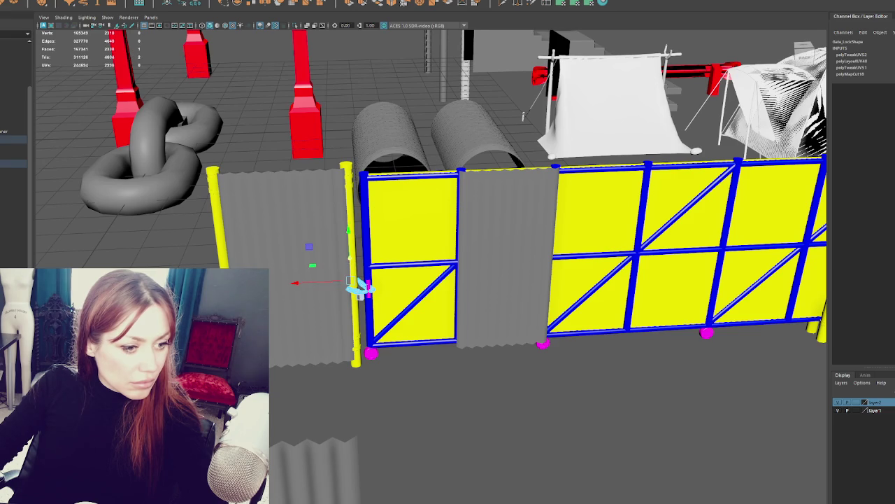
{"action": "key", "text": "ctrl+z"}
{"action": "key", "text": "ctrl+z"}
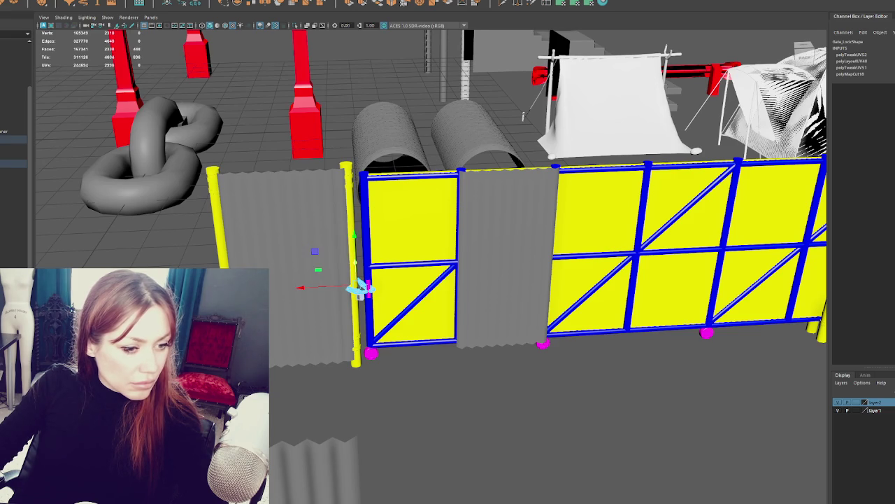
{"action": "key", "text": "ctrl+z"}
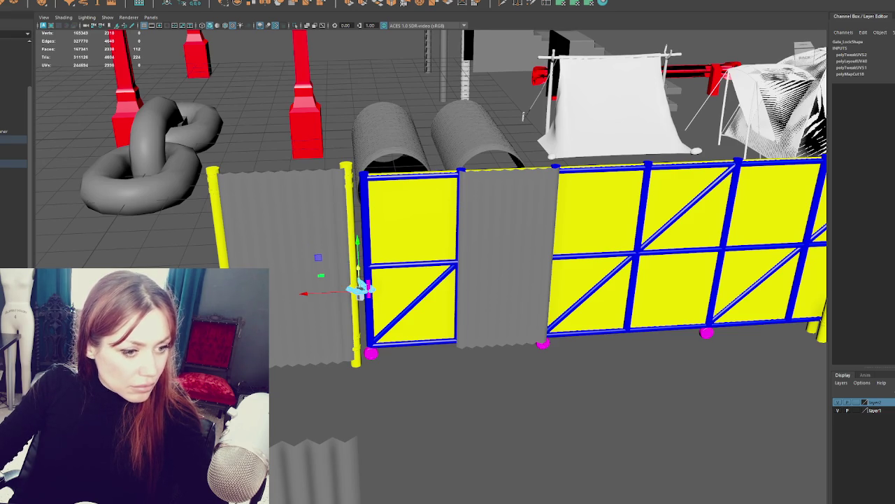
{"action": "key", "text": "ctrl+z"}
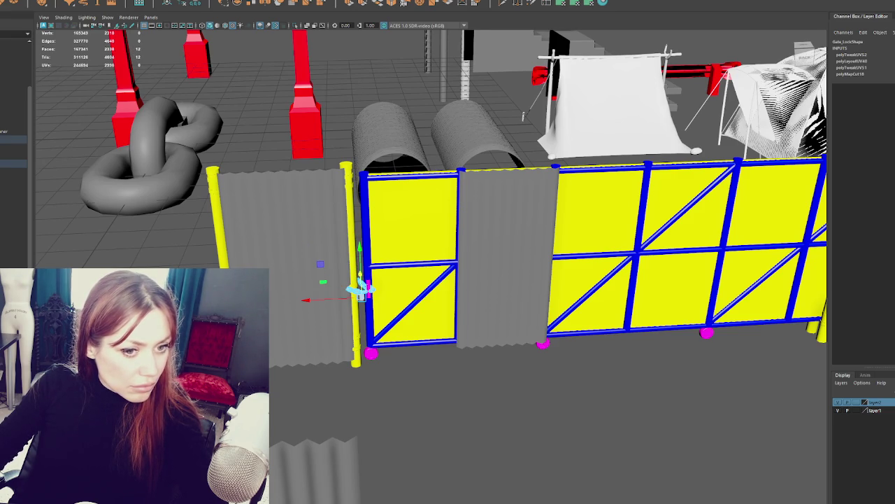
{"action": "key", "text": "ctrl+z"}
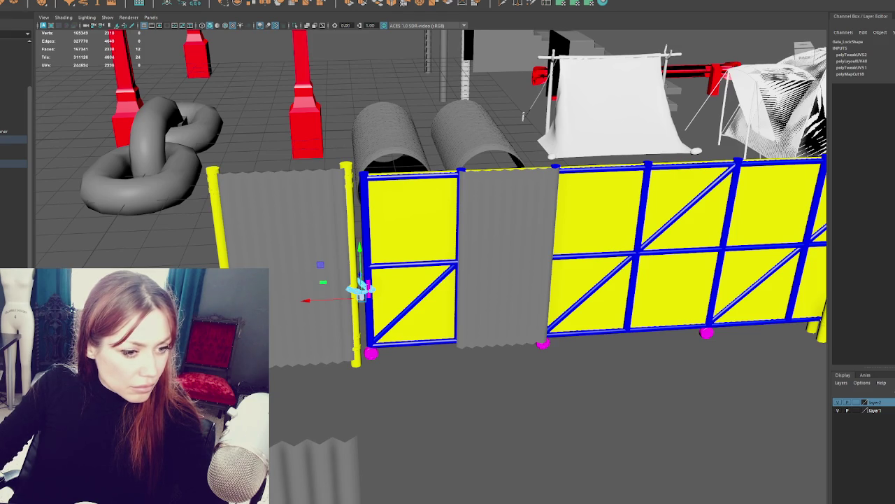
{"action": "key", "text": "ctrl+z"}
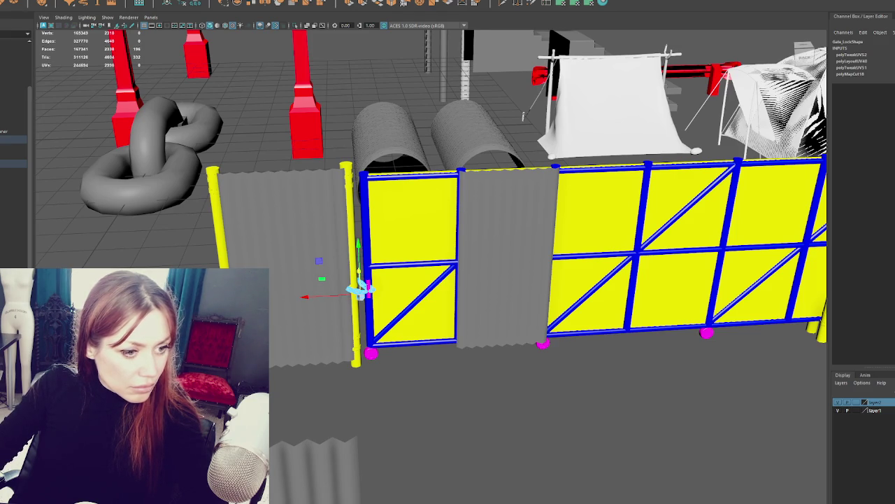
{"action": "key", "text": "ctrl+z"}
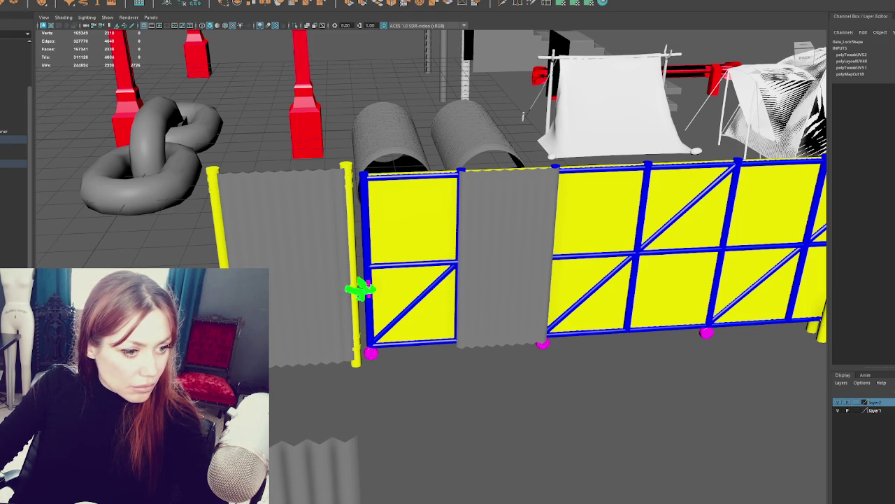
{"action": "key", "text": "ctrl+z"}
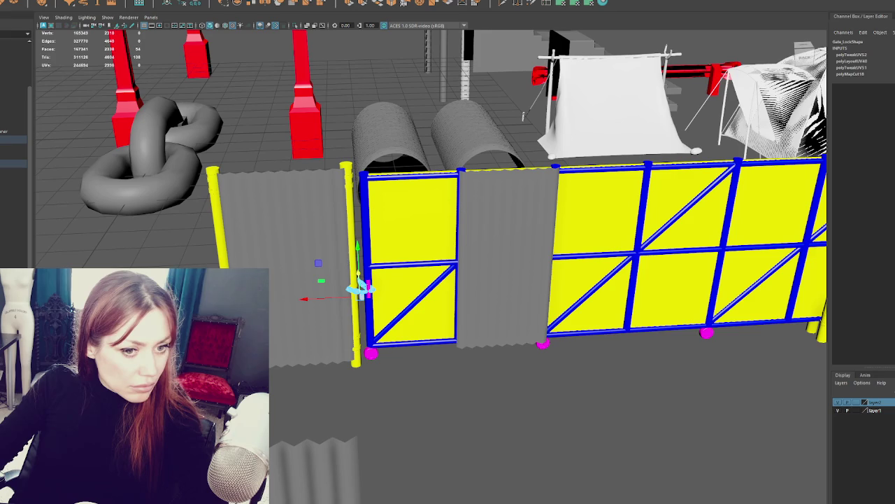
{"action": "key", "text": "ctrl+z"}
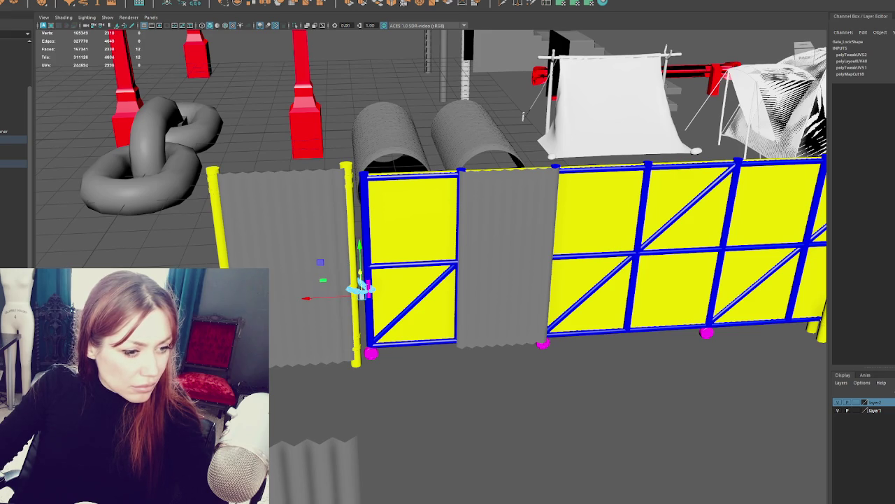
{"action": "key", "text": "ctrl+z"}
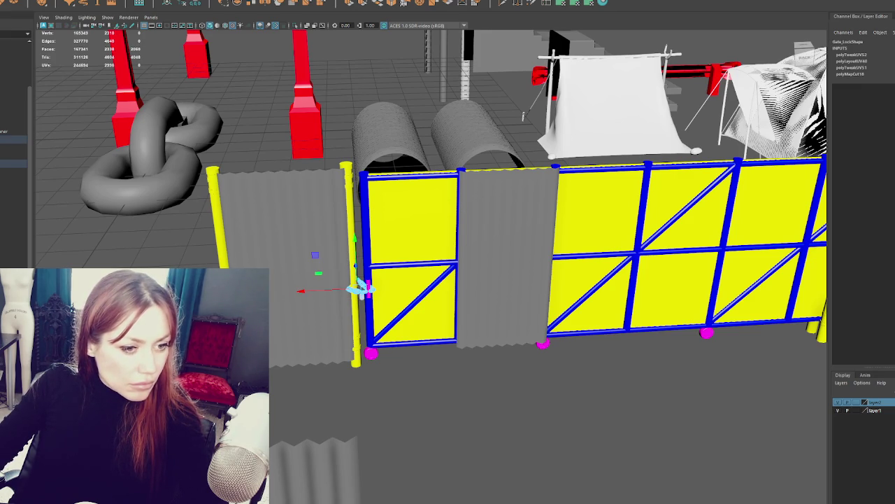
{"action": "key", "text": "ctrl+z"}
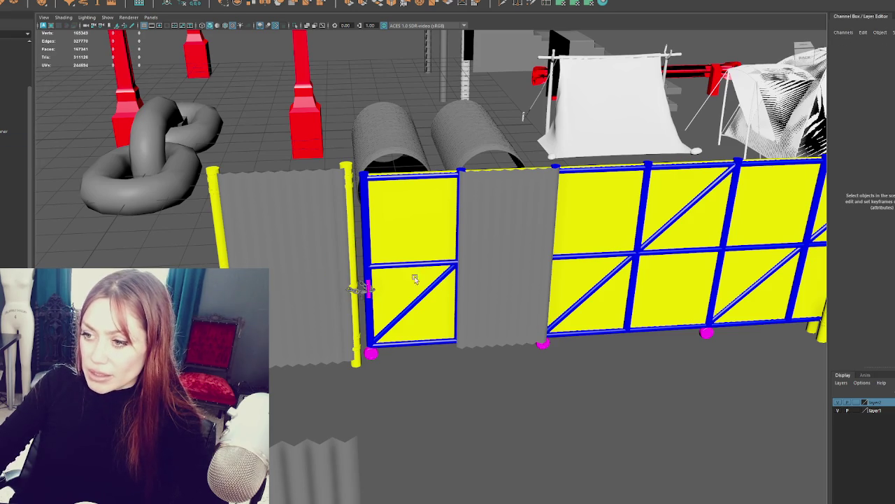
Isolate the chain and inspect its components.
{"action": "left_click", "coordinate": [362, 291]}
{"action": "key", "text": "ctrl+1"}
{"action": "left_click", "coordinate": [390, 259]}
{"action": "left_click_drag", "start_coordinate": [390, 259], "coordinate": [293, 319]}
{"action": "key", "text": "F8"}
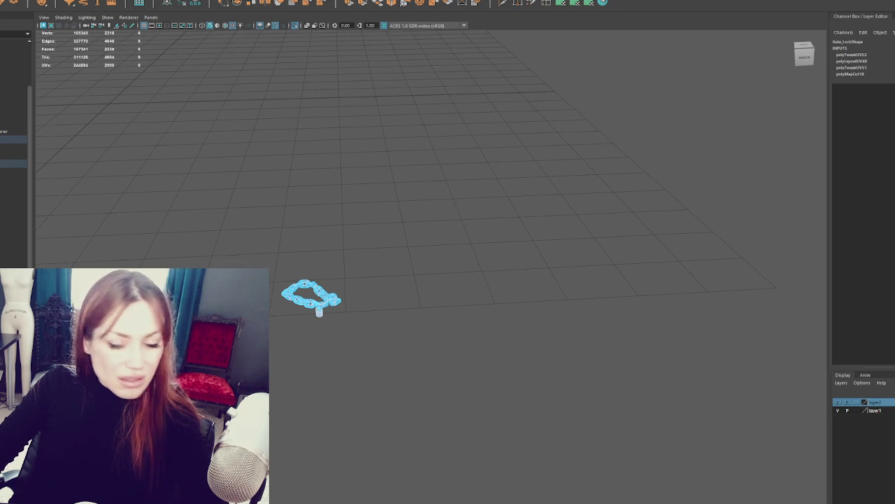
{"action": "left_click", "coordinate": [372, 263]}
{"action": "left_click_drag", "start_coordinate": [373, 264], "coordinate": [297, 322]}
{"action": "left_click", "coordinate": [402, 168]}
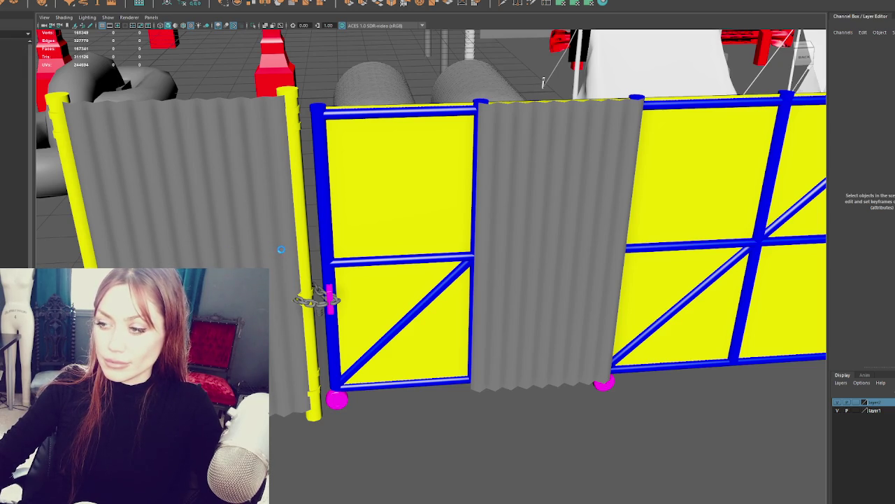
Delete the torus knot from the Outliner and frame the chain.
{"action": "left_click", "coordinate": [280, 249]}
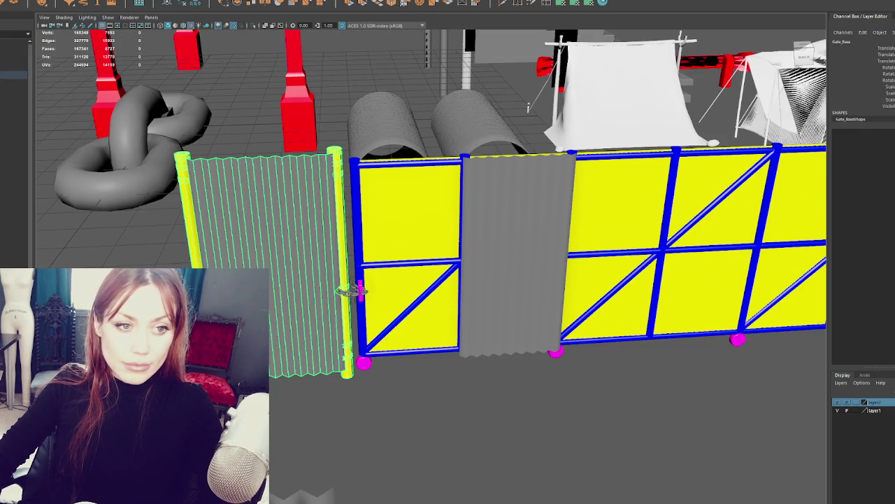
{"action": "key", "text": "Escape"}
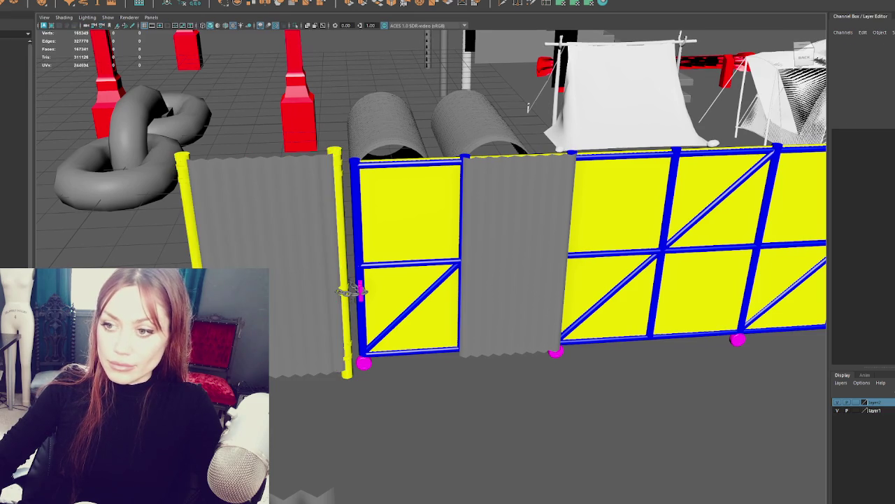
{"action": "left_click", "coordinate": [120, 168]}
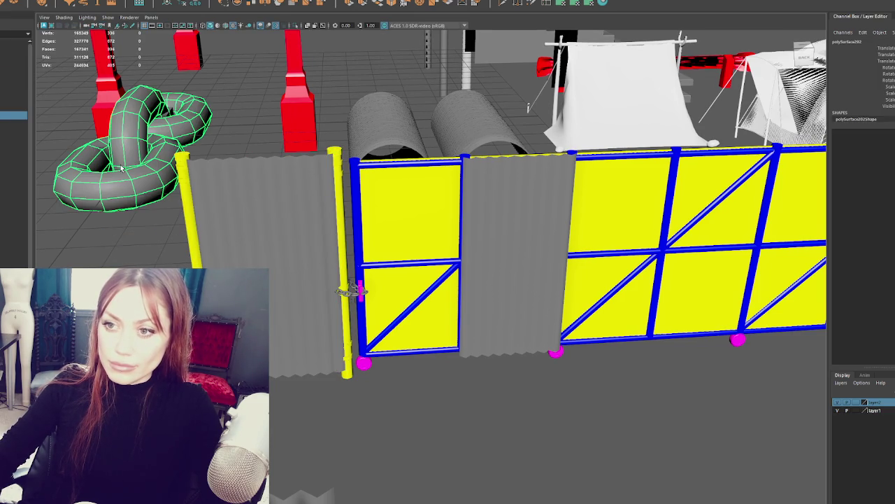
{"action": "key", "text": "Delete"}
{"action": "left_click", "coordinate": [26, 122]}
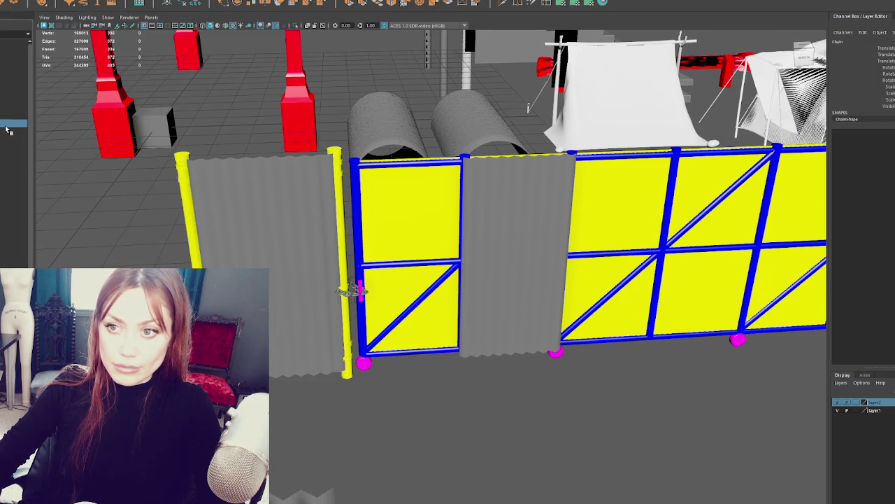
{"action": "key", "text": "f"}
{"action": "scroll", "coordinate": [210, 210], "scroll_direction": "down", "scroll_amount": 5}
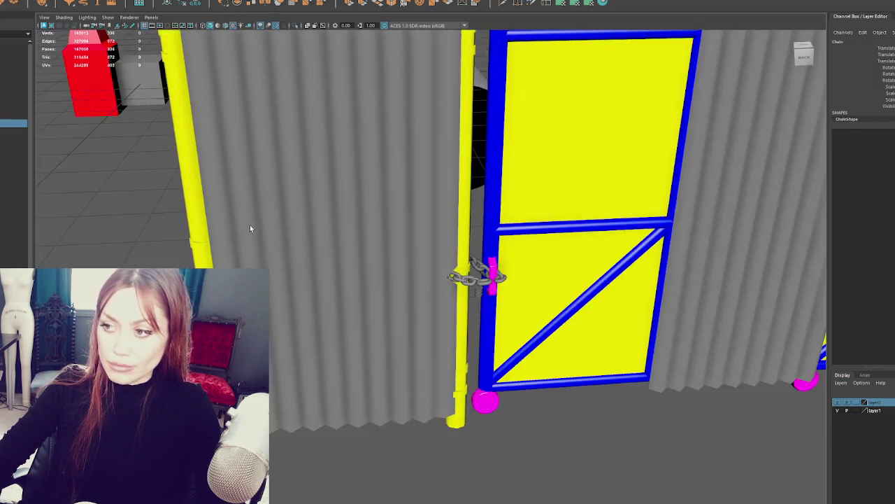
{"action": "scroll", "coordinate": [250, 225], "scroll_direction": "down", "scroll_amount": 2}
Remove the stray grey cube and frame the folded sheet mesh pCube147.
{"action": "left_click", "coordinate": [21, 132]}
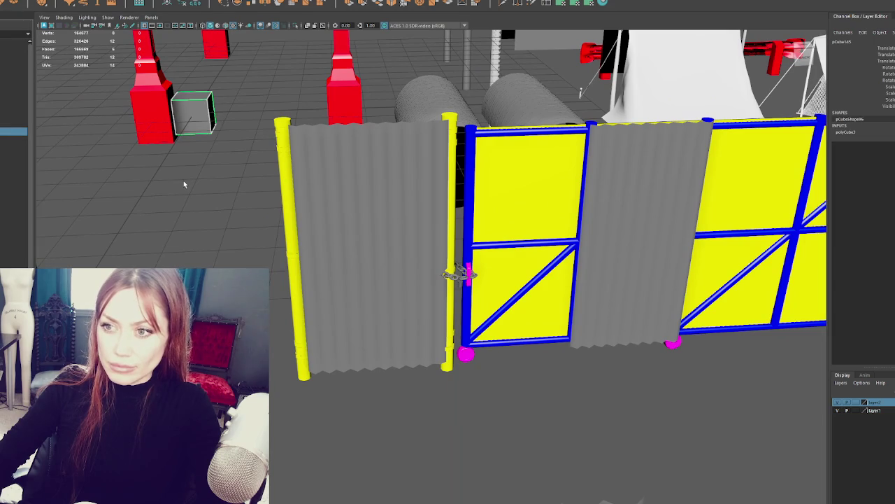
{"action": "key", "text": "ctrl+h"}
{"action": "left_click", "coordinate": [21, 140]}
{"action": "key", "text": "f"}
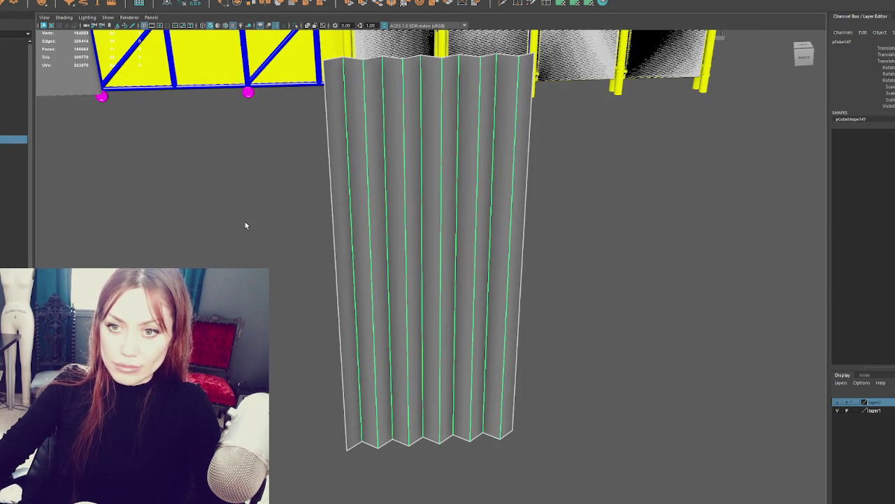
{"action": "scroll", "coordinate": [385, 219], "scroll_direction": "down", "scroll_amount": 5}
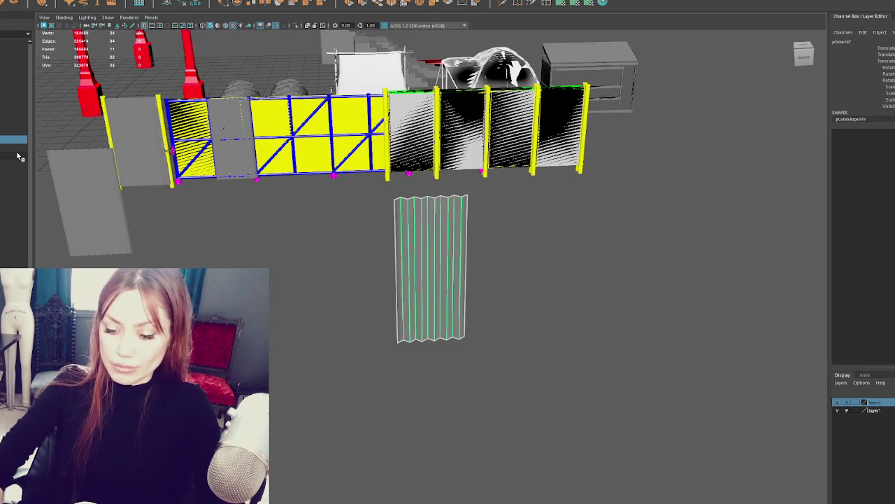
{"action": "key", "text": "Delete"}
{"action": "left_click", "coordinate": [112, 220]}
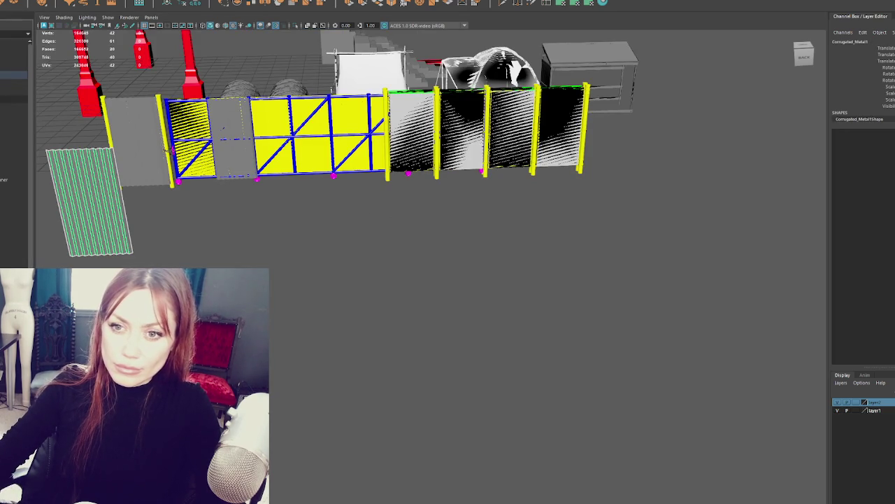
{"action": "left_click", "coordinate": [14, 266]}
{"action": "left_click", "coordinate": [90, 203]}
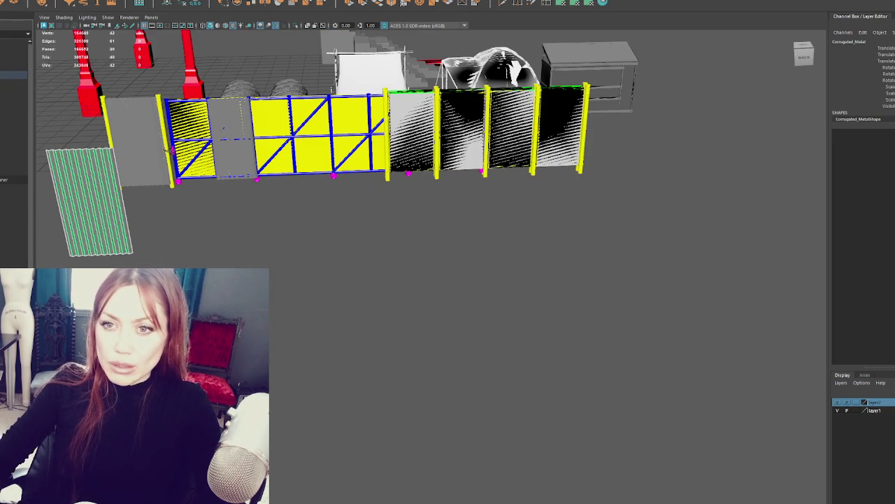
{"action": "left_click", "coordinate": [121, 226]}
{"action": "key", "text": "w"}
{"action": "left_click", "coordinate": [110, 221]}
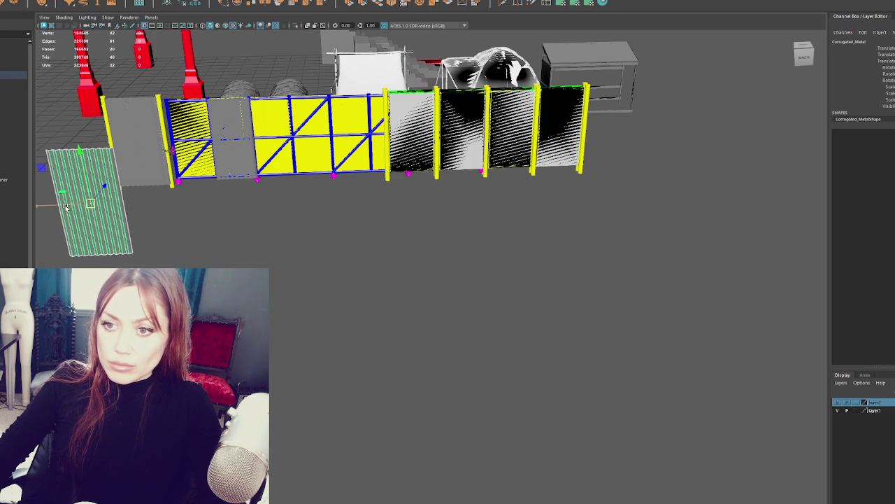
{"action": "left_click_drag", "start_coordinate": [63, 206], "coordinate": [664, 244]}
{"action": "left_click", "coordinate": [247, 168]}
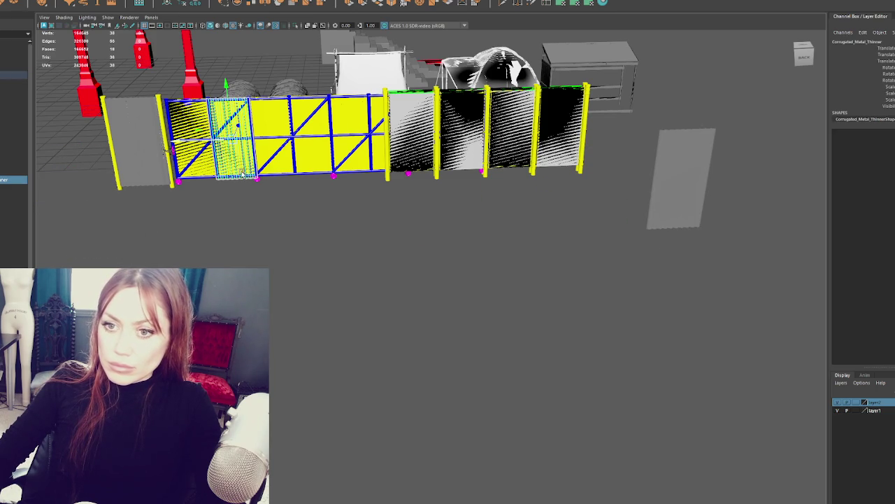
{"action": "left_click", "coordinate": [166, 149]}
{"action": "left_click", "coordinate": [167, 149]}
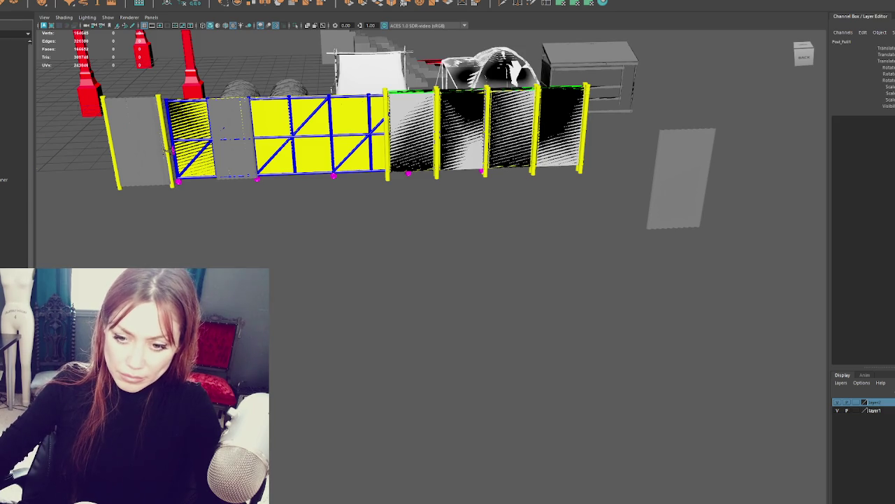
{"action": "left_click", "coordinate": [168, 149], "text": "ctrl"}
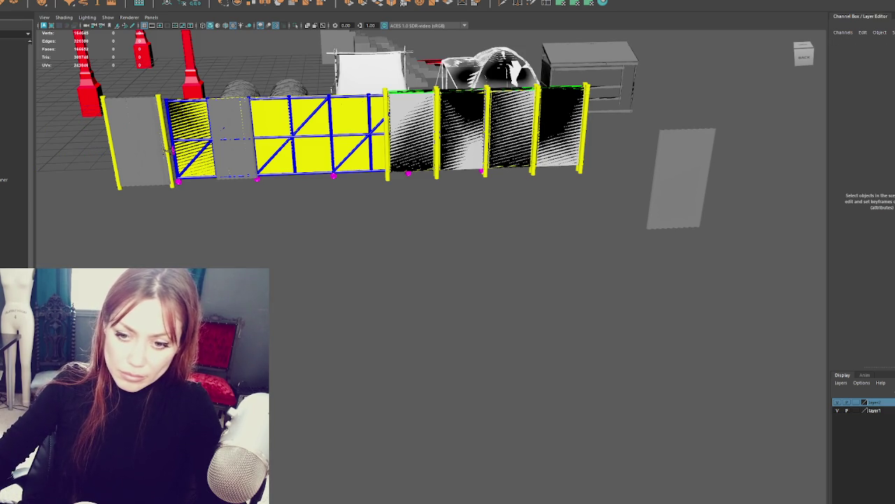
{"action": "left_click", "coordinate": [168, 149]}
{"action": "left_click", "coordinate": [168, 149], "text": "ctrl"}
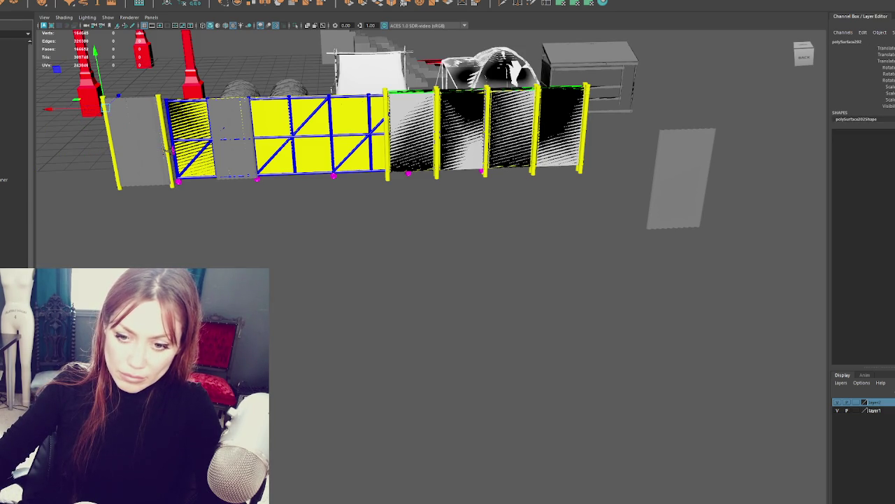
{"action": "left_click_drag", "start_coordinate": [204, 144], "coordinate": [338, 294], "text": "alt"}
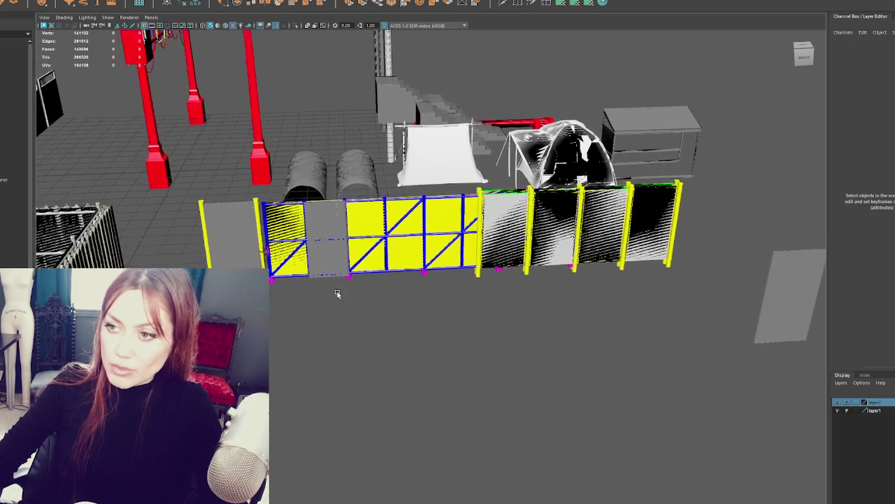
Select most of the chain's faces and open their UV layout in the UV Editor.
{"action": "left_click", "coordinate": [440, 215]}
{"action": "scroll", "coordinate": [441, 214], "scroll_direction": "up", "scroll_amount": 1}
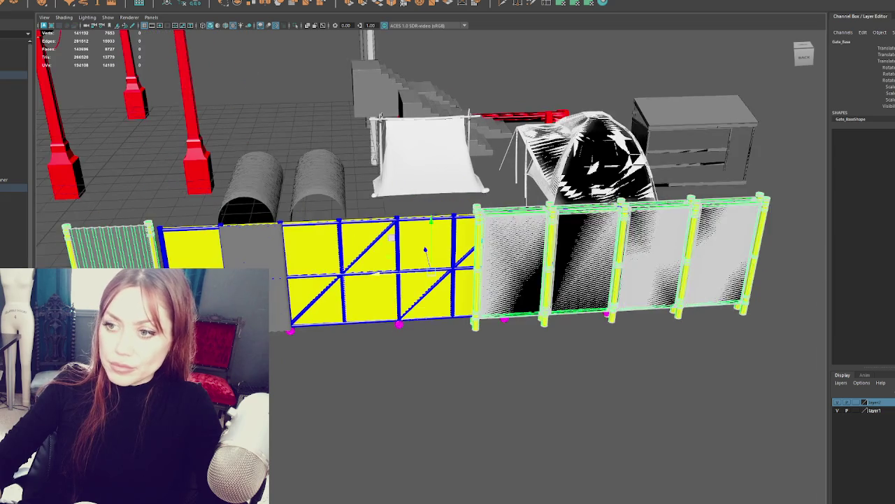
{"action": "scroll", "coordinate": [426, 240], "scroll_direction": "up", "scroll_amount": 2}
{"action": "scroll", "coordinate": [449, 234], "scroll_direction": "up", "scroll_amount": 1}
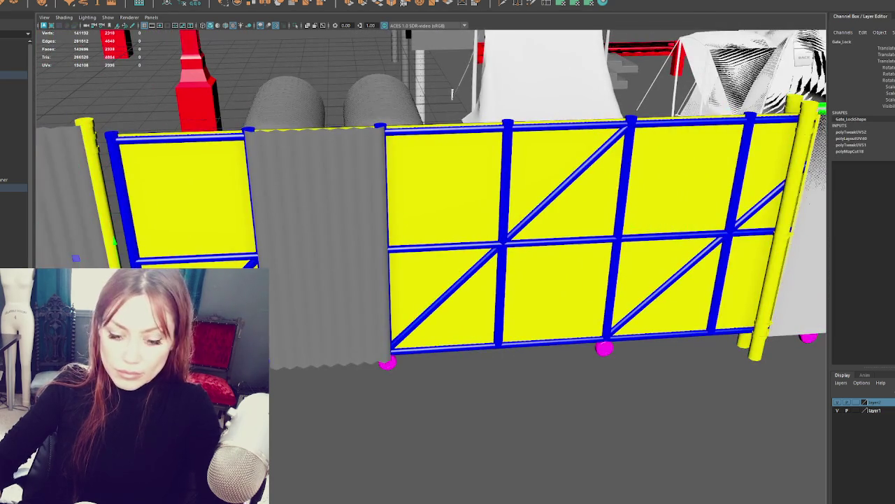
{"action": "key", "text": "F11"}
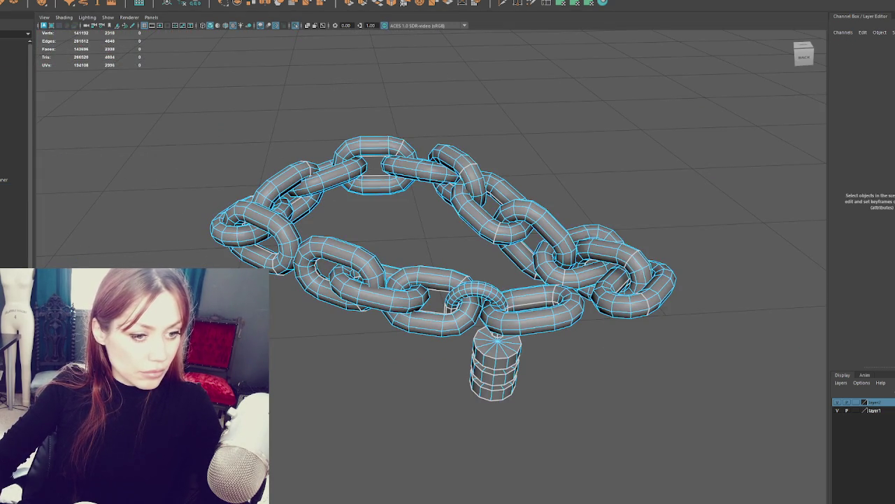
{"action": "left_click_drag", "start_coordinate": [196, 126], "coordinate": [693, 412]}
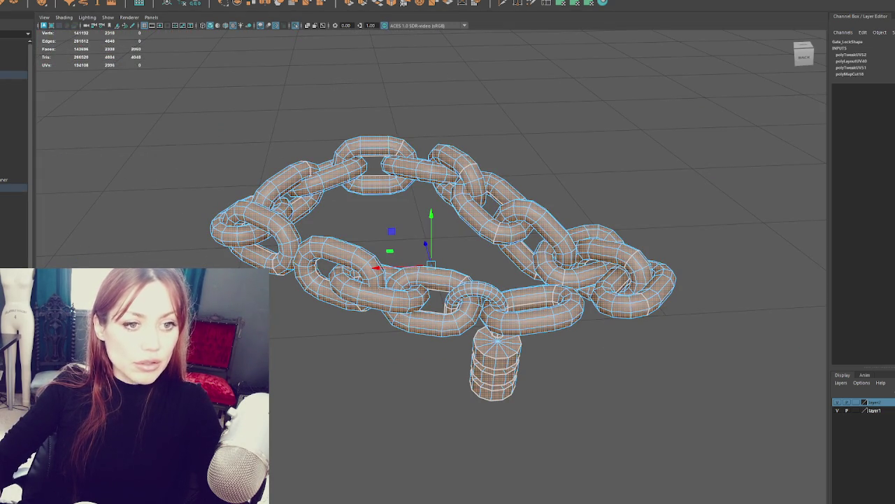
{"action": "right_click_drag", "start_coordinate": [337, 149], "coordinate": [341, 179]}
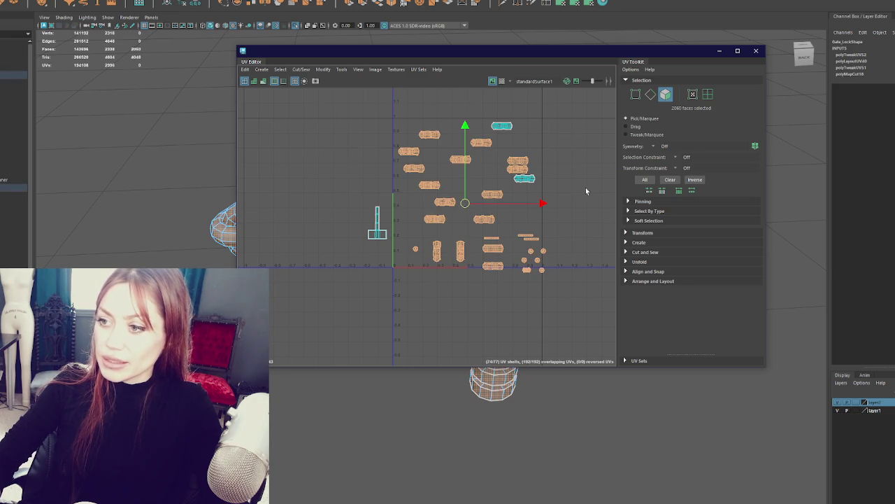
Move the UV Editor aside, then reselect and frame the chain and switch it to UV selection.
{"action": "left_click_drag", "start_coordinate": [405, 52], "coordinate": [777, 44]}
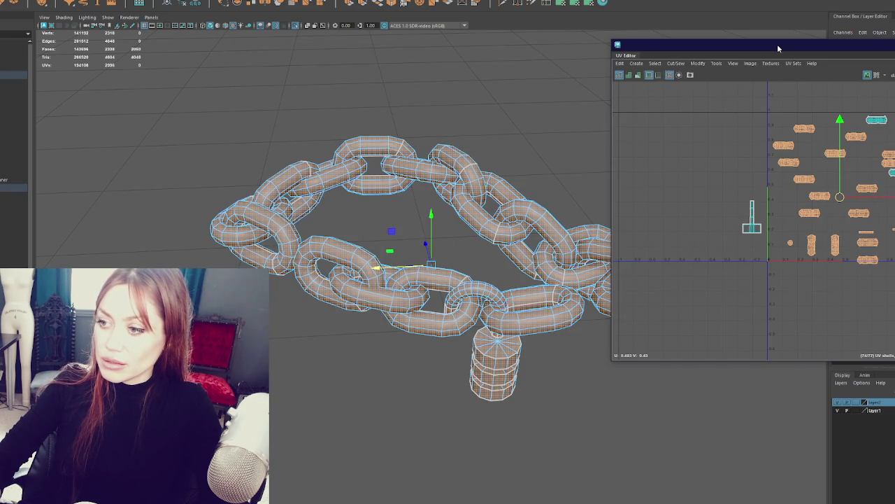
{"action": "left_click_drag", "start_coordinate": [490, 210], "coordinate": [438, 139], "text": "alt"}
{"action": "left_click", "coordinate": [497, 110]}
{"action": "scroll", "coordinate": [498, 110], "scroll_direction": "up", "scroll_amount": 5}
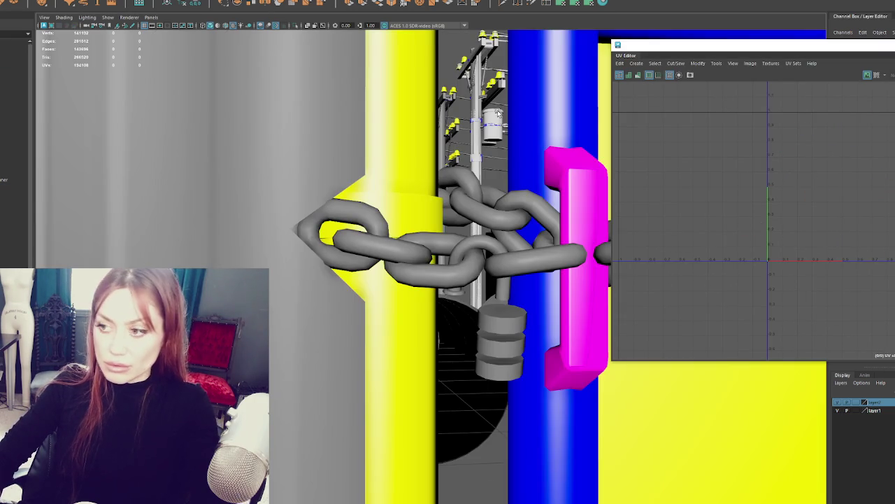
{"action": "left_click", "coordinate": [490, 230]}
{"action": "key", "text": "f"}
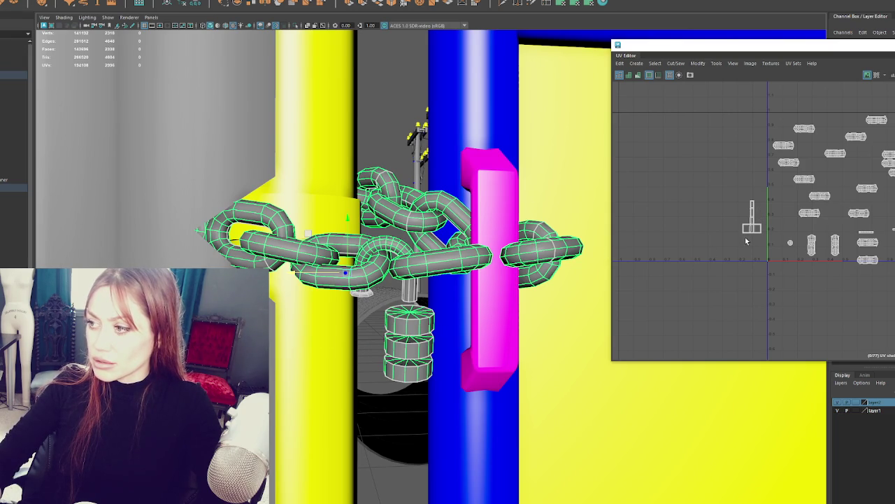
{"action": "right_click_drag", "start_coordinate": [753, 227], "coordinate": [756, 235]}
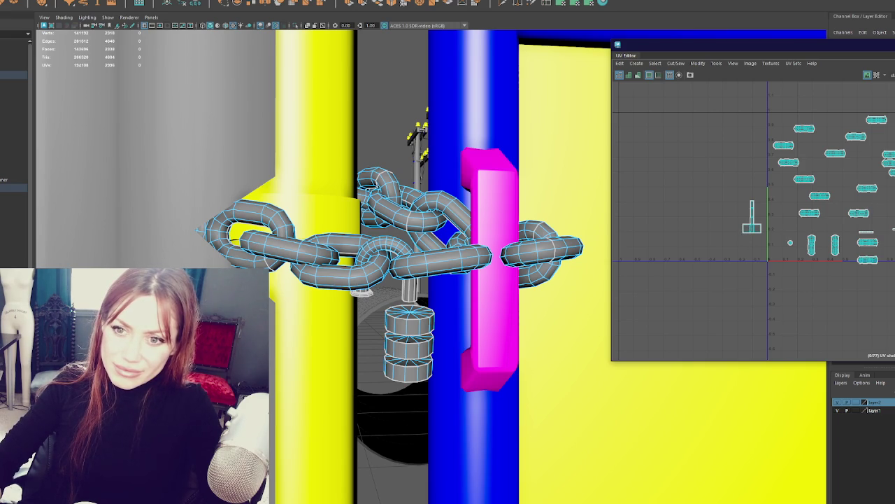
{"action": "left_click", "coordinate": [42, 2]}
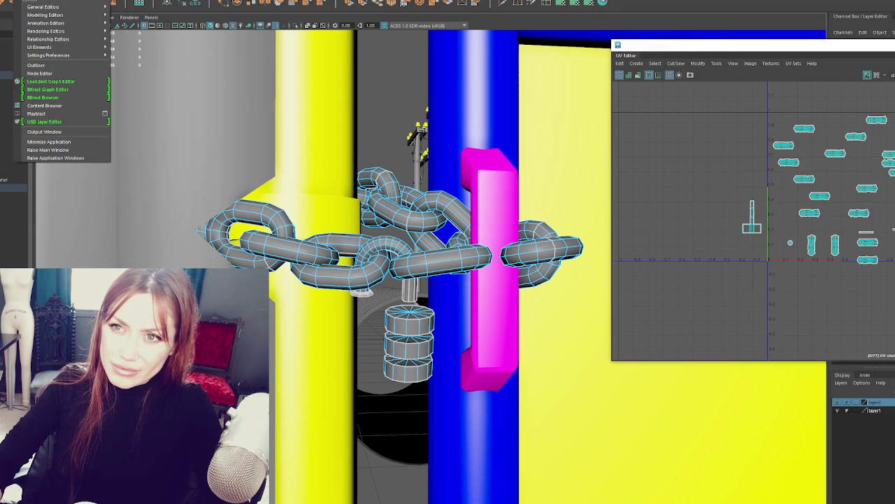
Show all hidden objects, select the chain and padlock, and move the UV Editor off-screen.
{"action": "mouse_move", "coordinate": [14, 19]}
{"action": "left_click", "coordinate": [210, 58]}
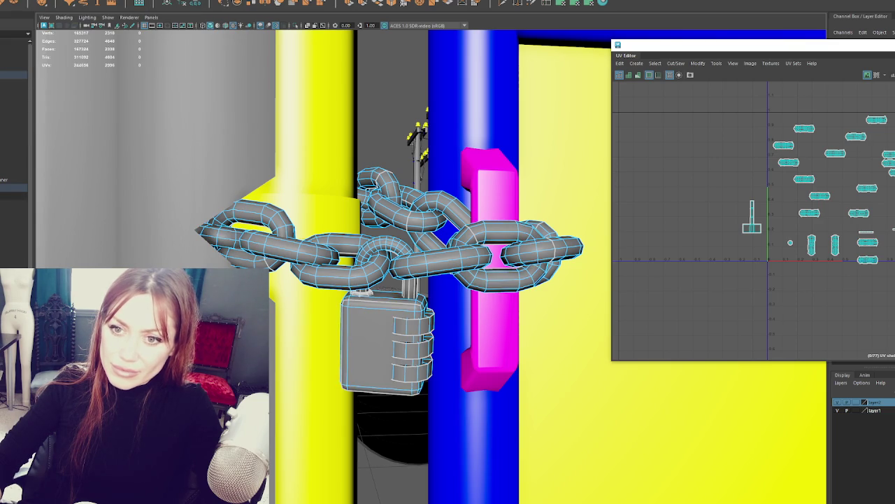
{"action": "left_click", "coordinate": [439, 355]}
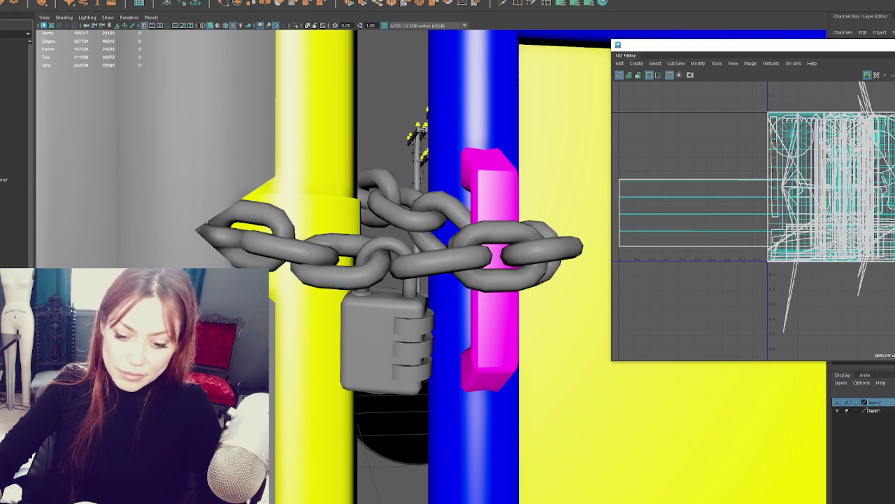
{"action": "left_click", "coordinate": [440, 355]}
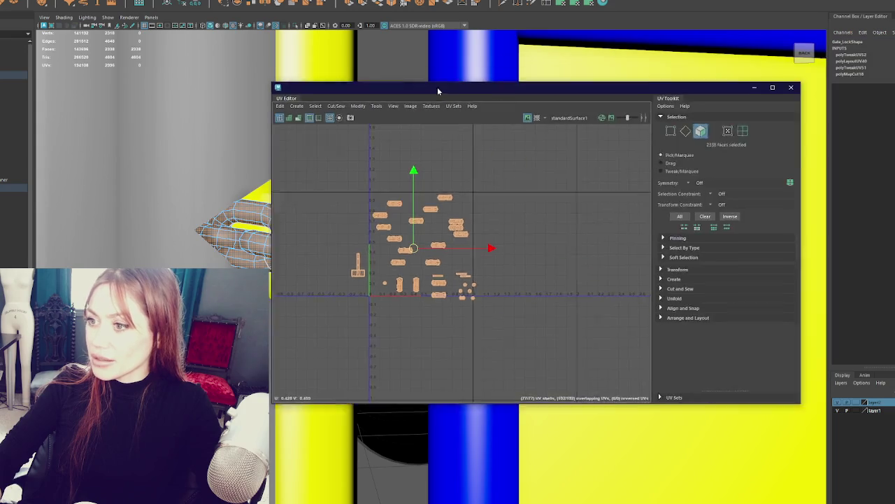
{"action": "left_click_drag", "start_coordinate": [437, 87], "coordinate": [267, 100]}
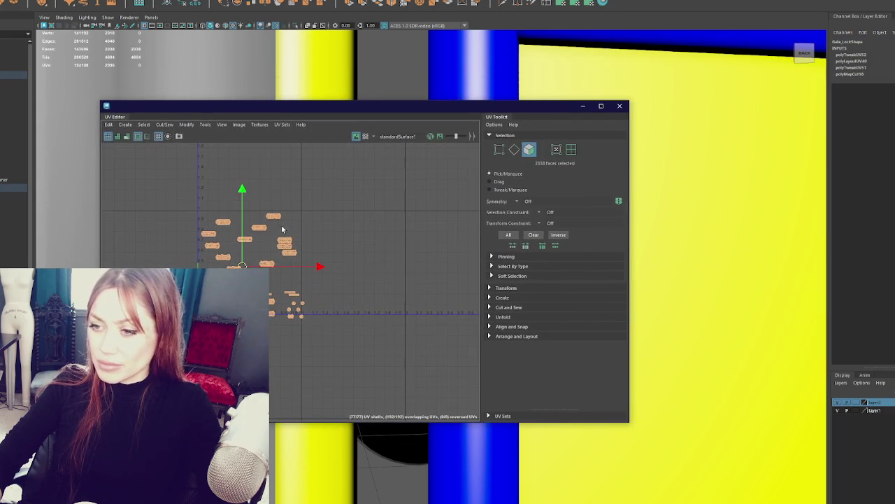
{"action": "left_click_drag", "start_coordinate": [365, 105], "coordinate": [3, 150]}
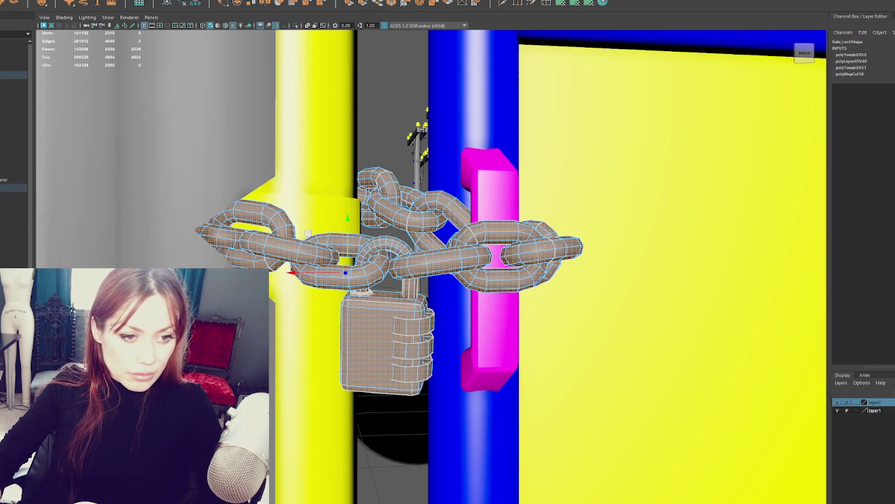
Lay out the chain and padlock UVs.
{"action": "key", "text": "g"}
{"action": "key", "text": "g"}
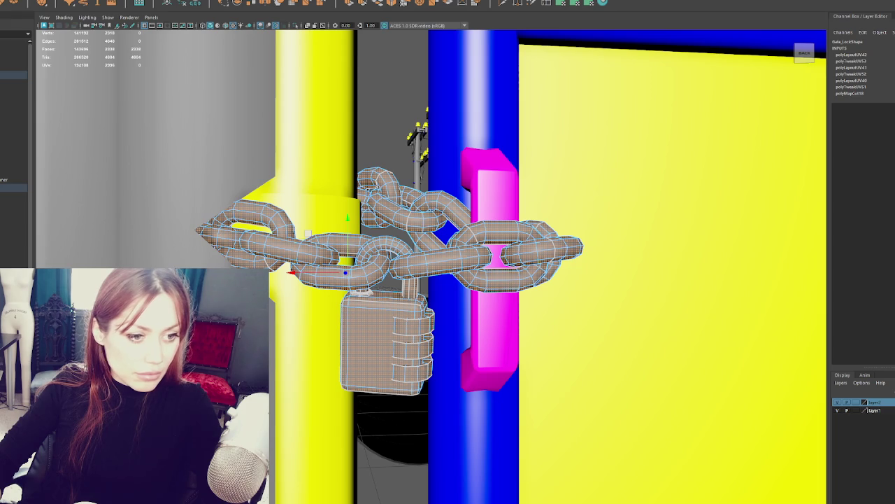
{"action": "key", "text": "g"}
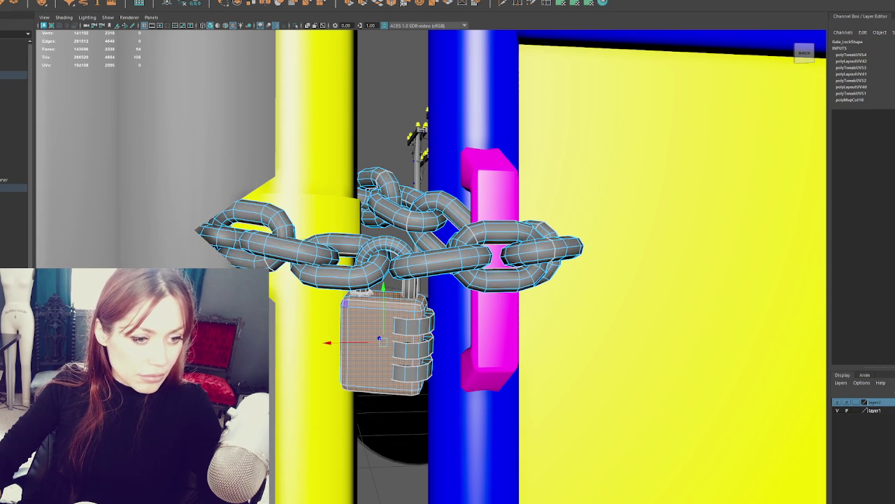
{"action": "left_click", "coordinate": [302, 207]}
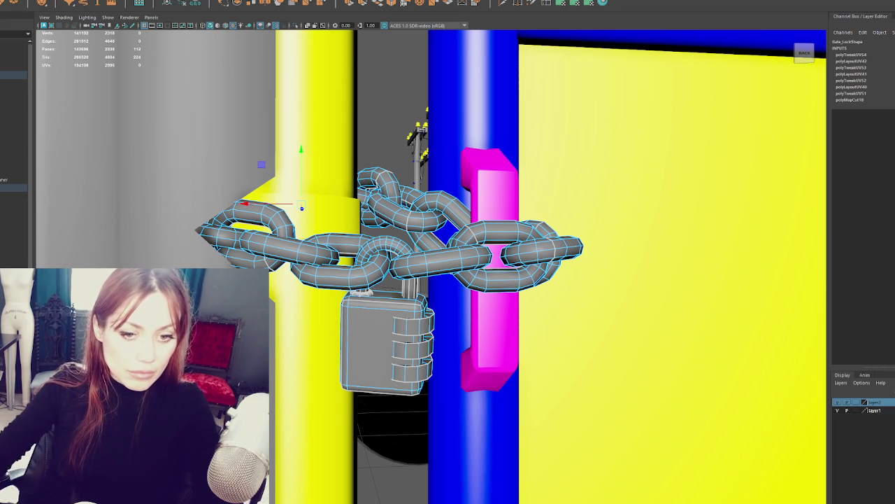
Return to object selection and hide the chain and padlock dials with Ctrl+H.
{"action": "key", "text": "F8"}
{"action": "key", "text": "F8"}
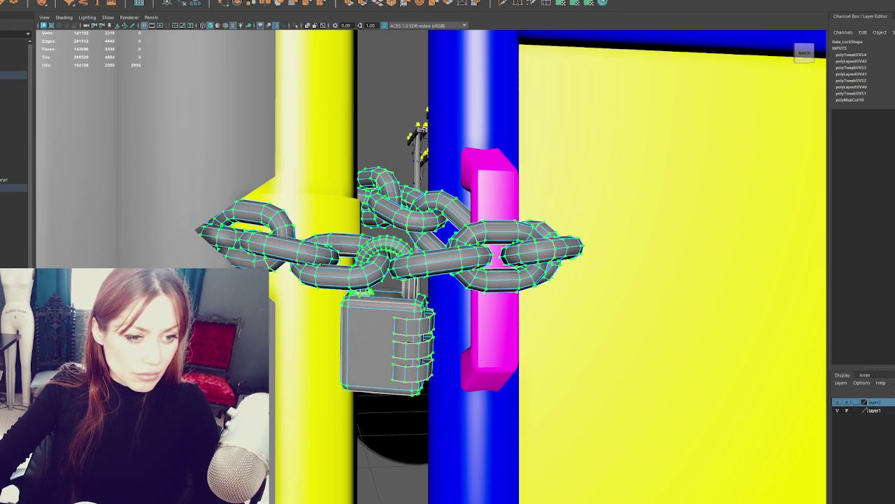
{"action": "left_click", "coordinate": [378, 340]}
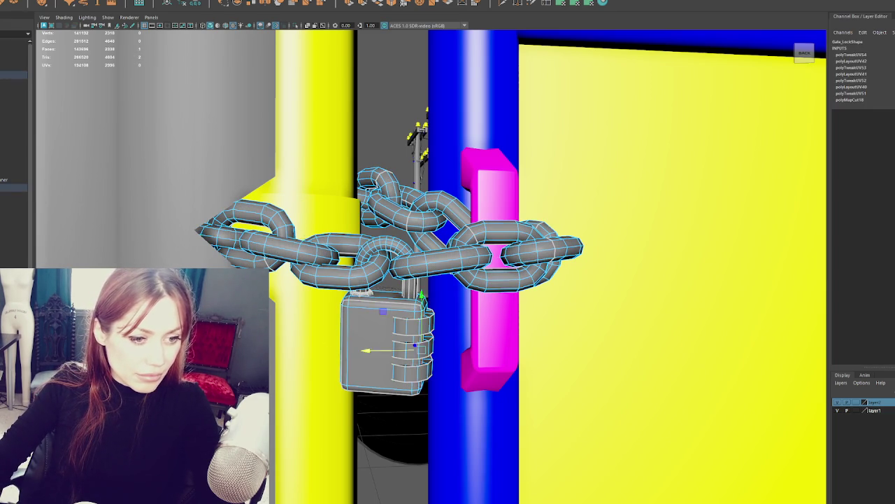
{"action": "left_click", "coordinate": [350, 263]}
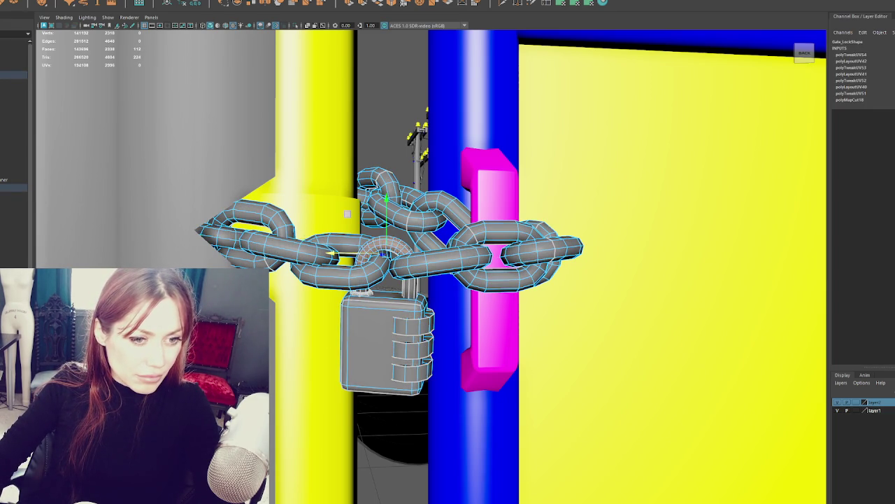
{"action": "key", "text": "ctrl+h"}
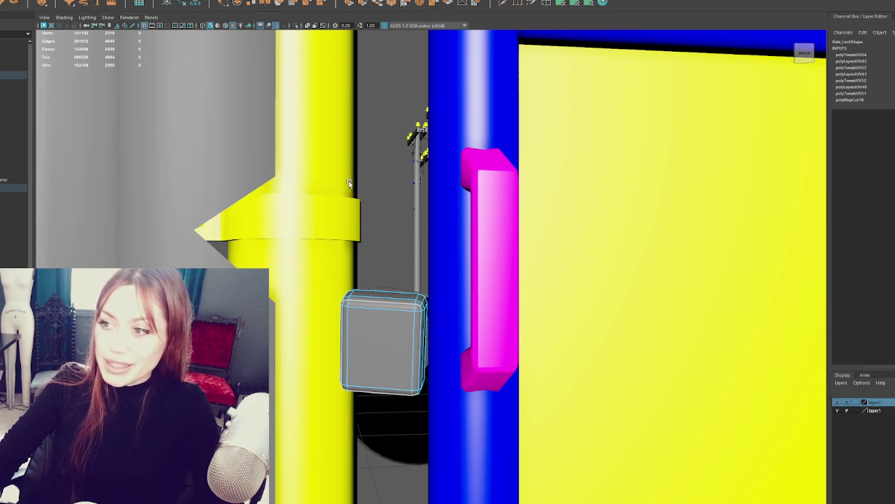
{"action": "left_click", "coordinate": [375, 161]}
{"action": "key", "text": "ctrl+z"}
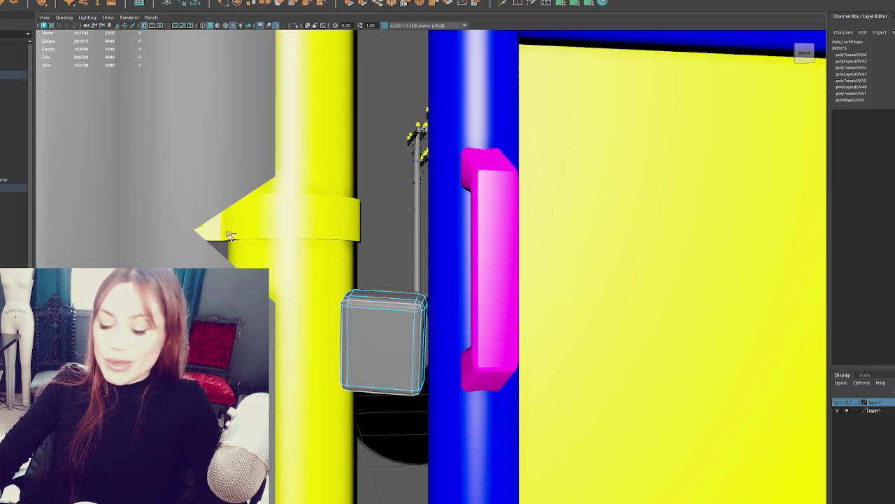
{"action": "left_click", "coordinate": [31, 1]}
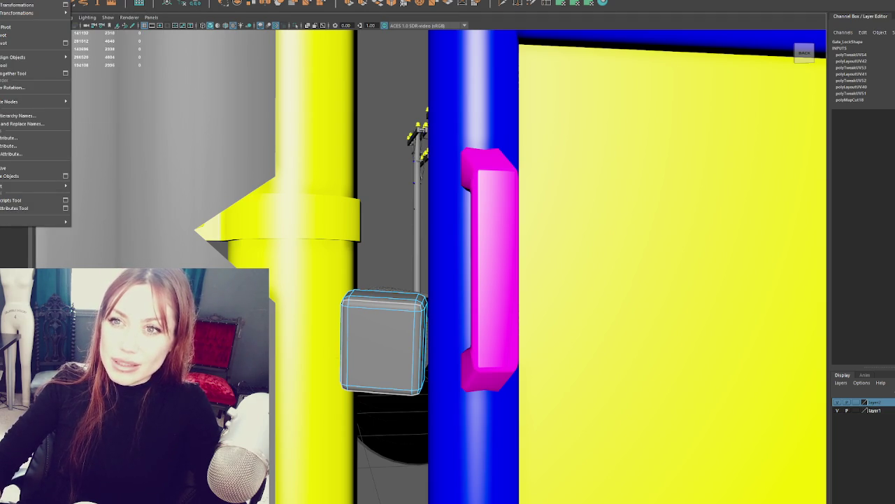
{"action": "mouse_move", "coordinate": [70, 18]}
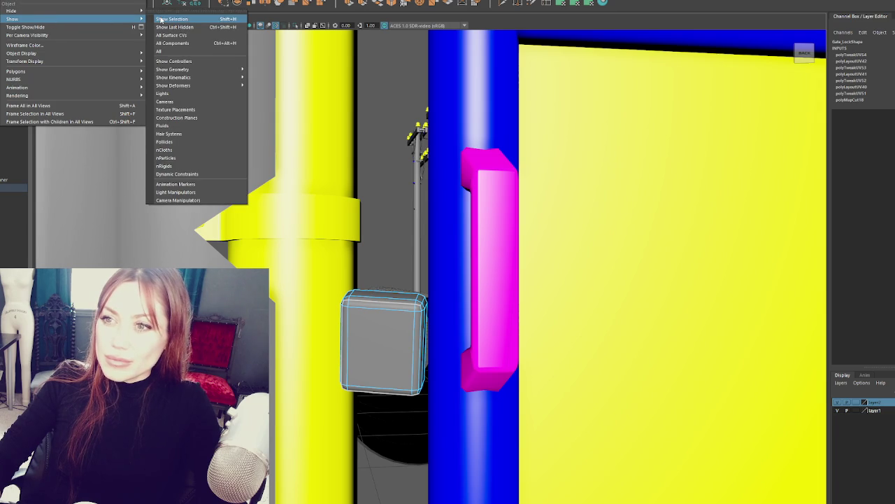
{"action": "left_click", "coordinate": [160, 51]}
{"action": "left_click", "coordinate": [426, 270]}
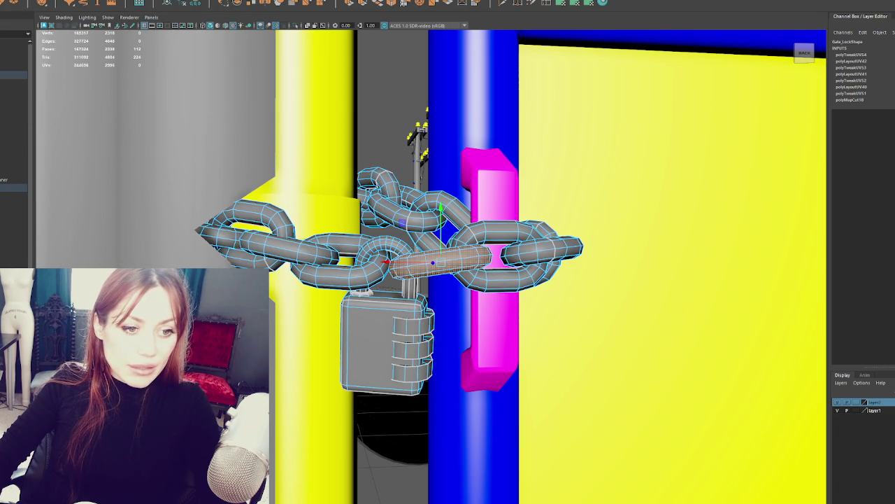
{"action": "left_click", "coordinate": [329, 269]}
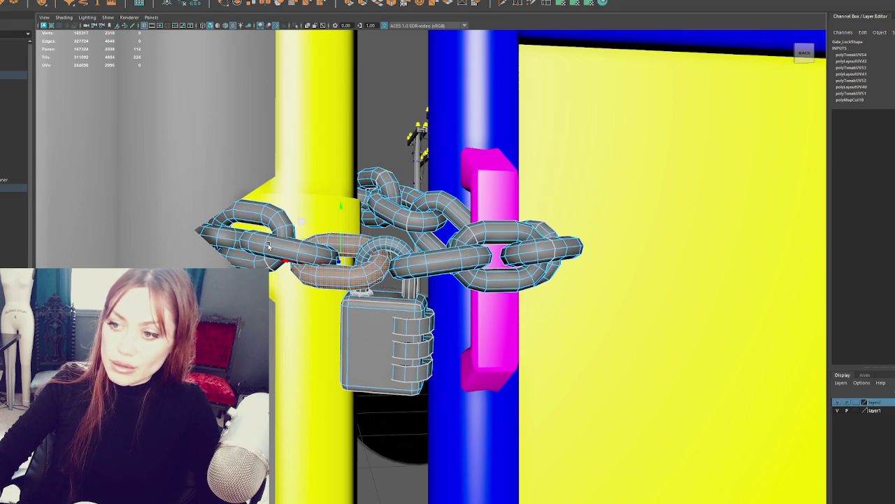
{"action": "left_click", "coordinate": [294, 249]}
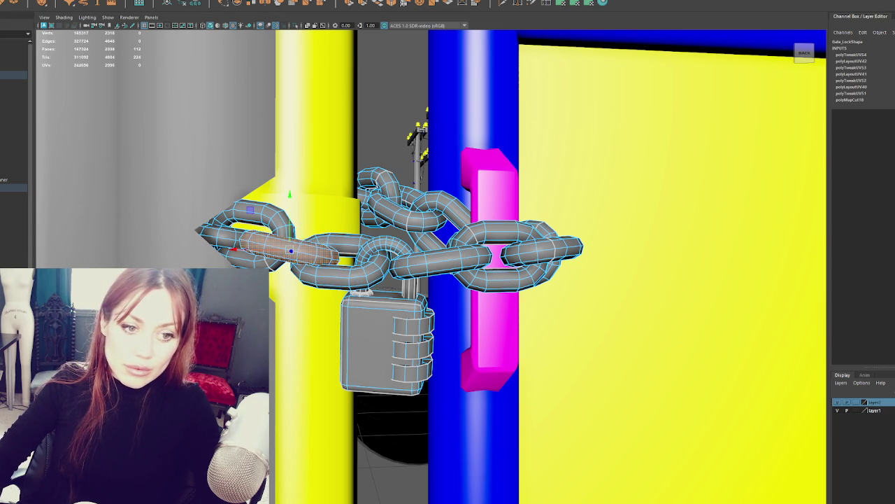
{"action": "left_click_drag", "start_coordinate": [235, 249], "coordinate": [162, 237]}
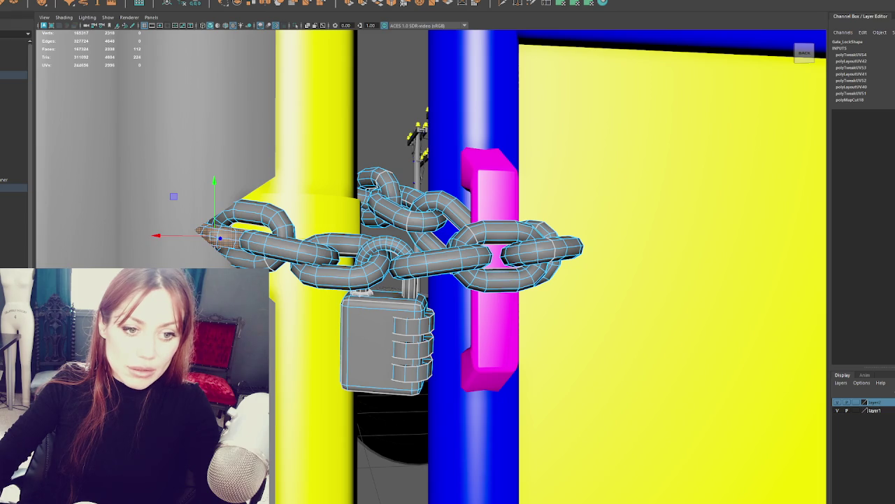
{"action": "left_click_drag", "start_coordinate": [168, 235], "coordinate": [202, 235]}
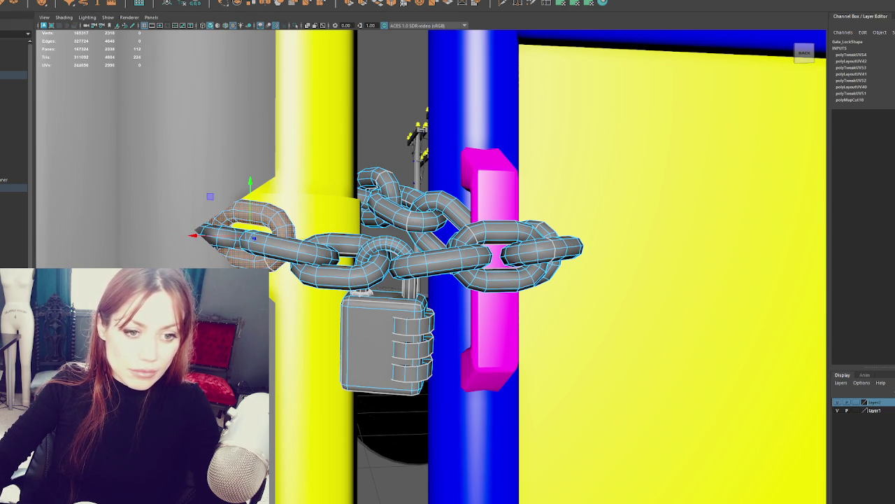
{"action": "left_click", "coordinate": [458, 265]}
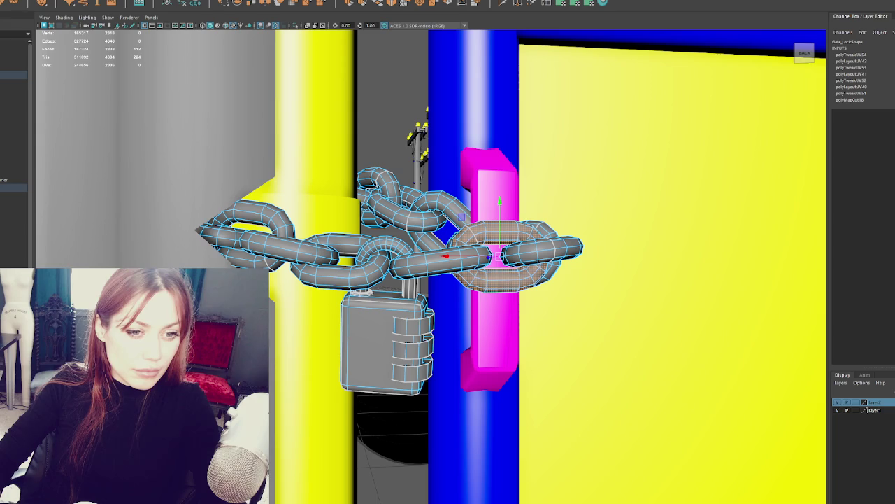
{"action": "left_click", "coordinate": [557, 251]}
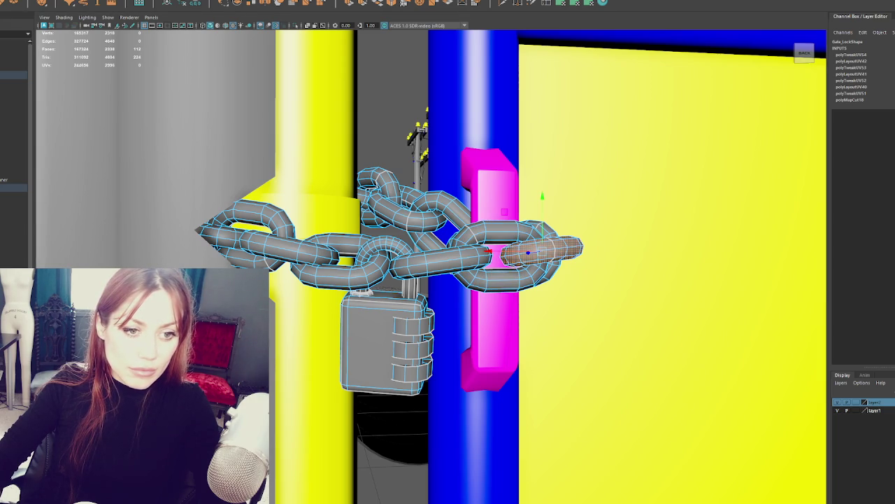
{"action": "key", "text": "Up"}
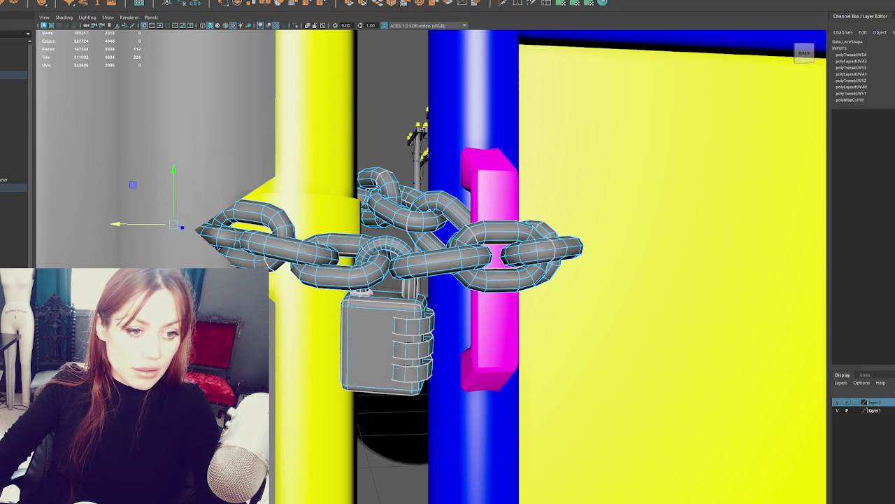
{"action": "left_click_drag", "start_coordinate": [140, 224], "coordinate": [145, 226]}
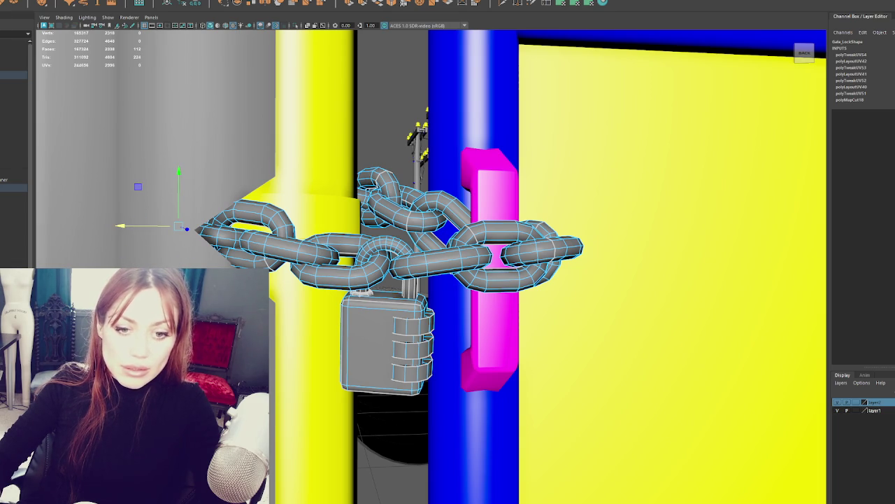
{"action": "key", "text": "Down"}
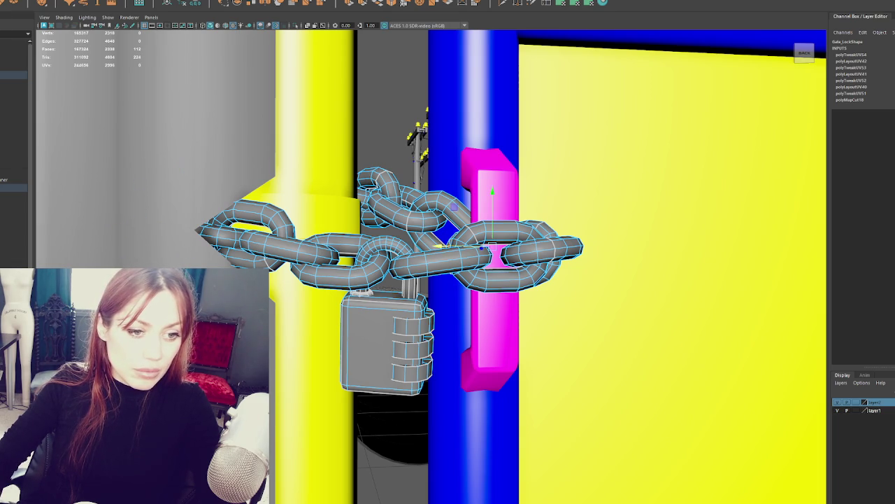
{"action": "key", "text": "Down"}
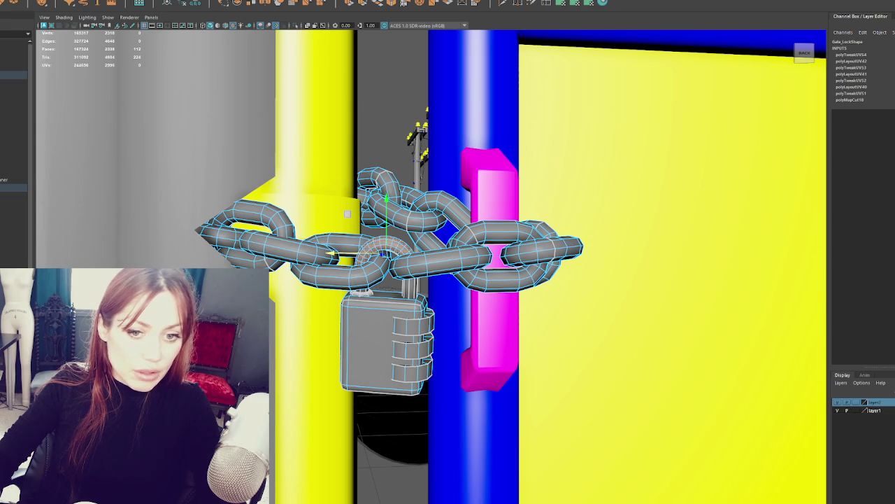
{"action": "key", "text": "Down"}
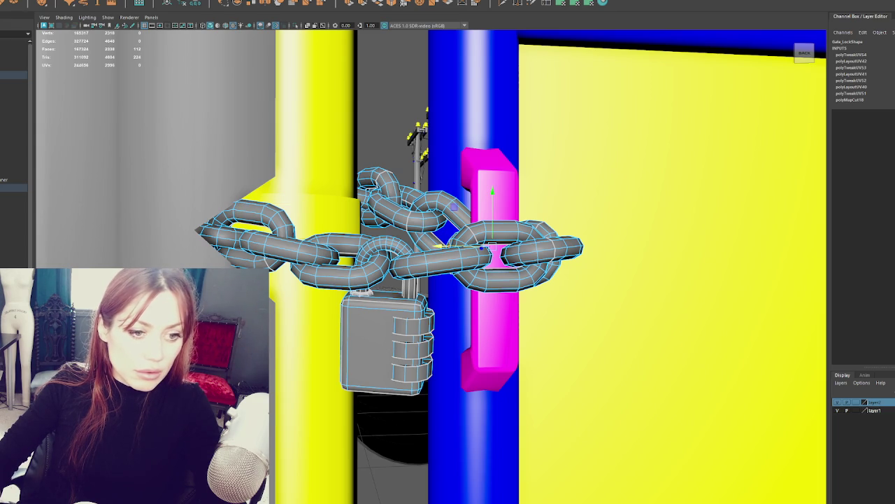
{"action": "key", "text": "Down"}
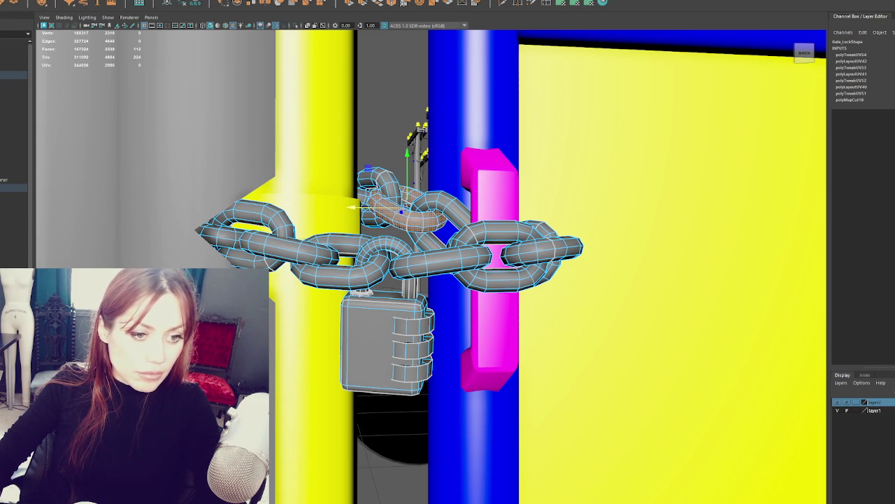
{"action": "key", "text": "Down"}
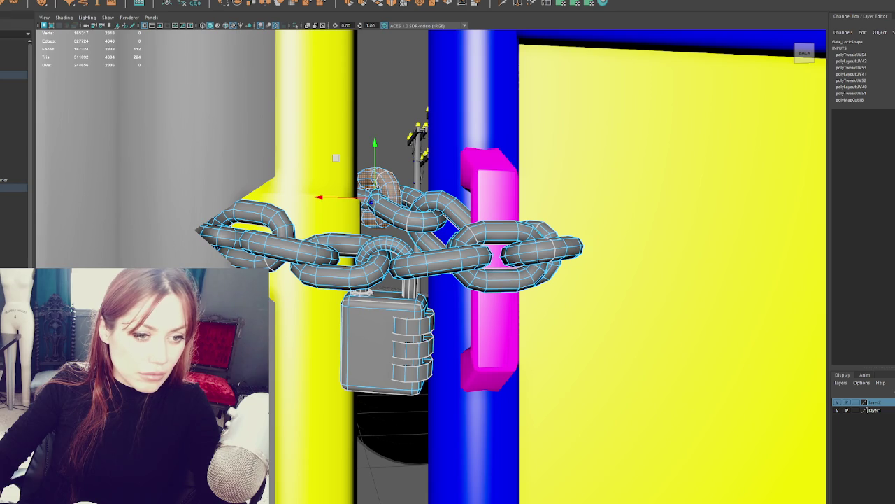
{"action": "key", "text": "Down"}
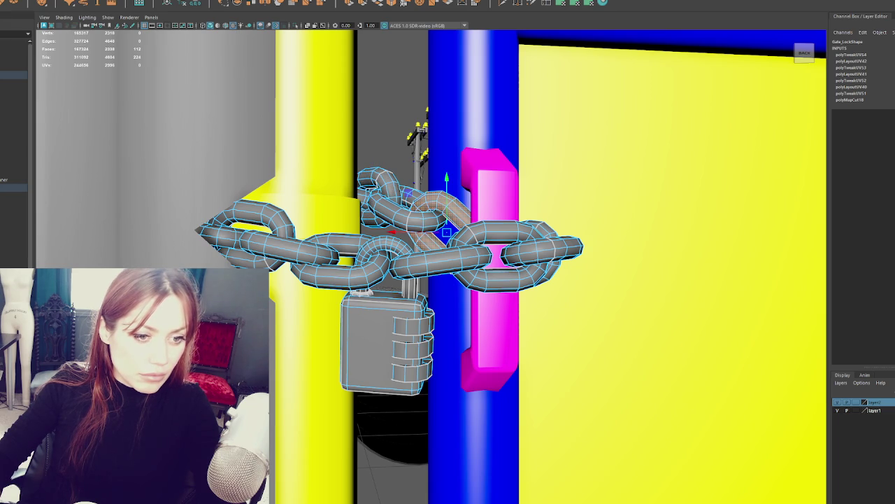
{"action": "key", "text": "Down"}
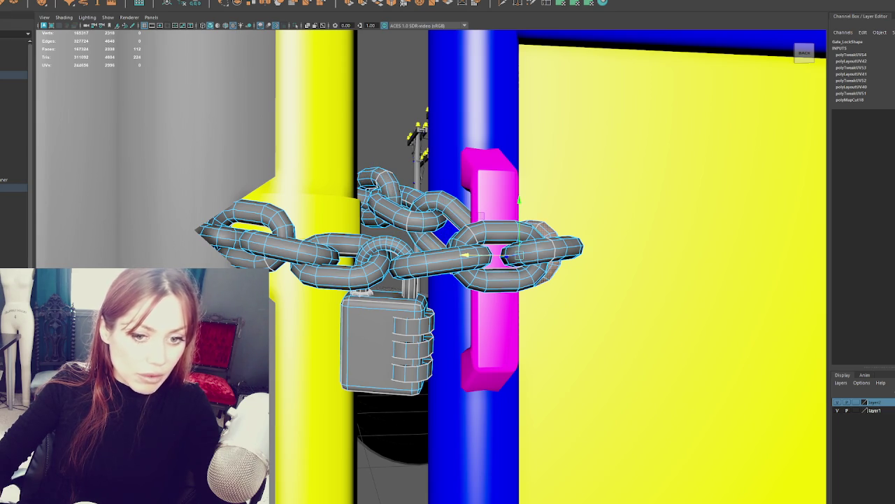
{"action": "key", "text": "Down"}
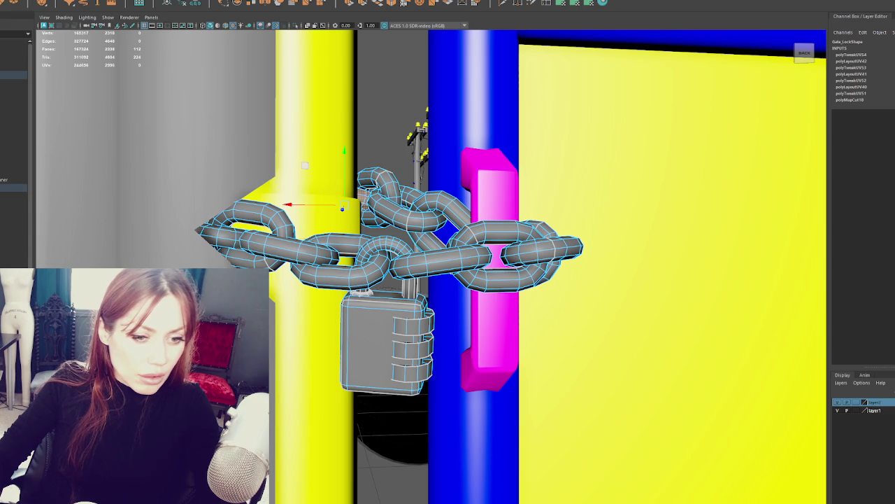
{"action": "key", "text": "Down"}
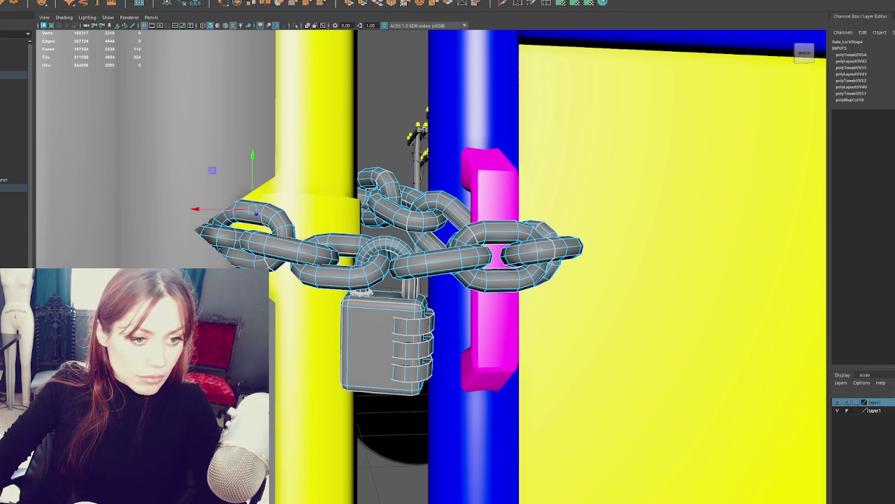
{"action": "left_click_drag", "start_coordinate": [217, 209], "coordinate": [175, 216]}
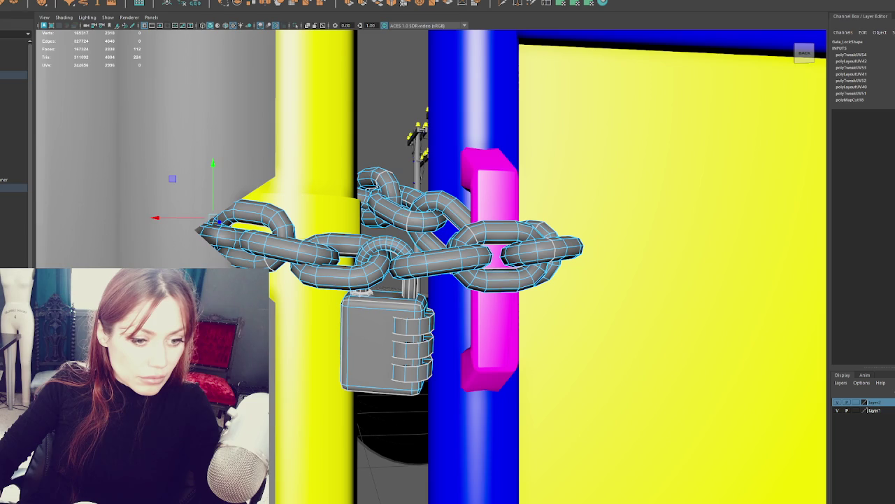
{"action": "left_click", "coordinate": [437, 213]}
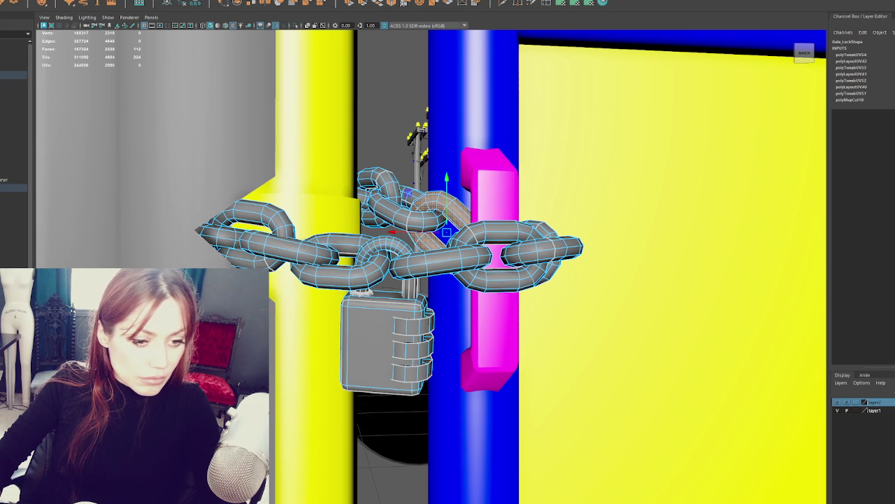
{"action": "key", "text": "ctrl+z"}
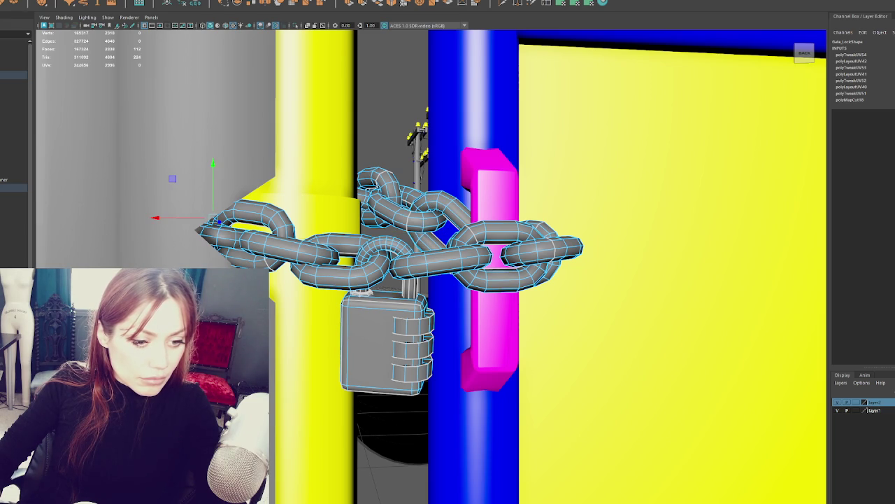
{"action": "left_click", "coordinate": [353, 358]}
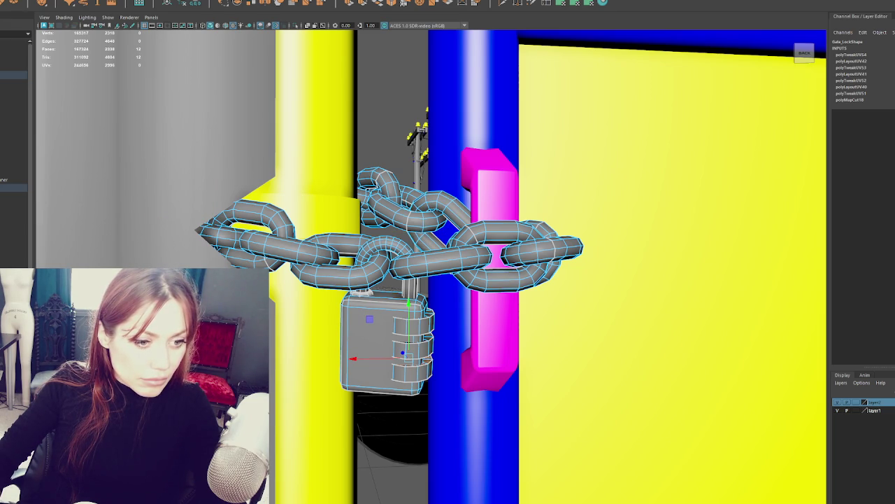
{"action": "left_click", "coordinate": [378, 259]}
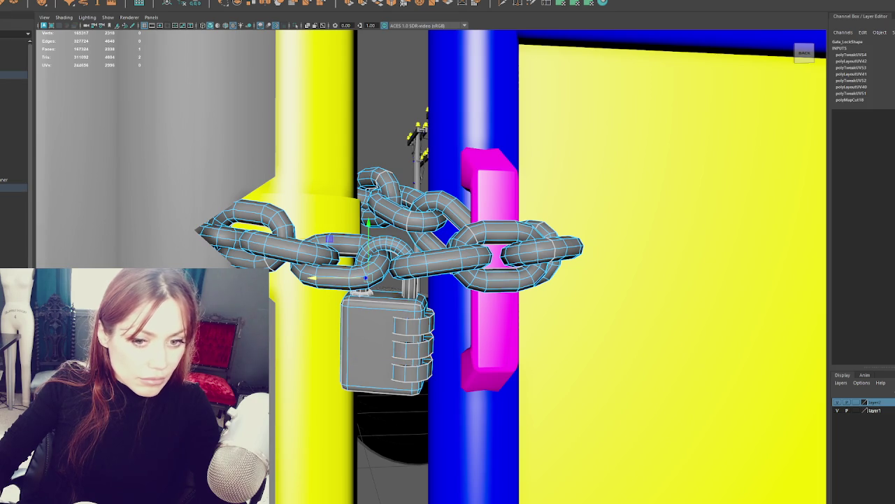
{"action": "left_click_drag", "start_coordinate": [391, 333], "coordinate": [435, 360]}
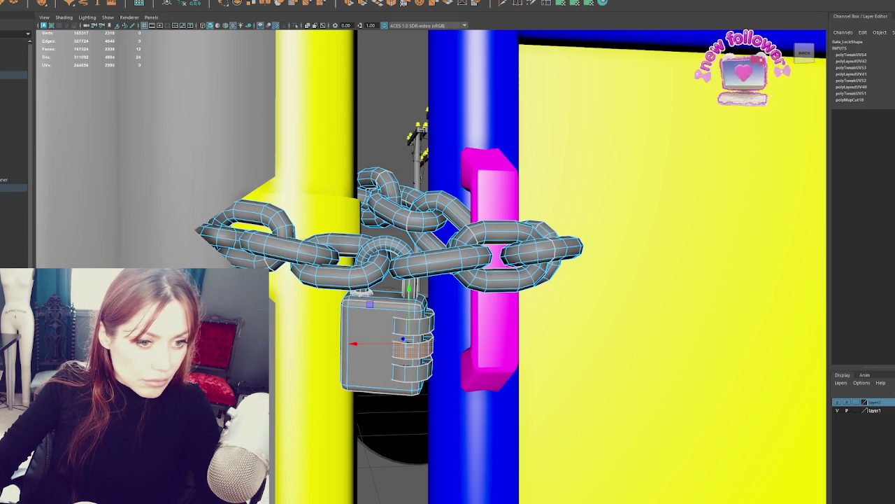
{"action": "left_click", "coordinate": [412, 370]}
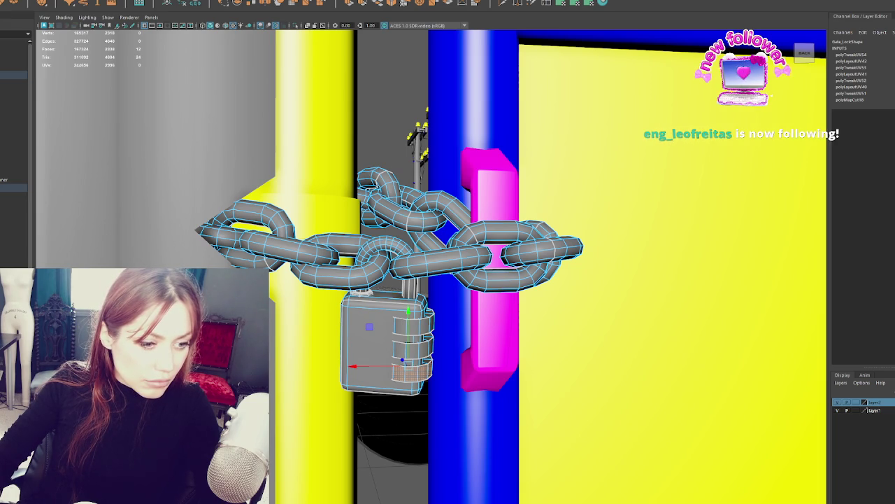
{"action": "left_click", "coordinate": [412, 323]}
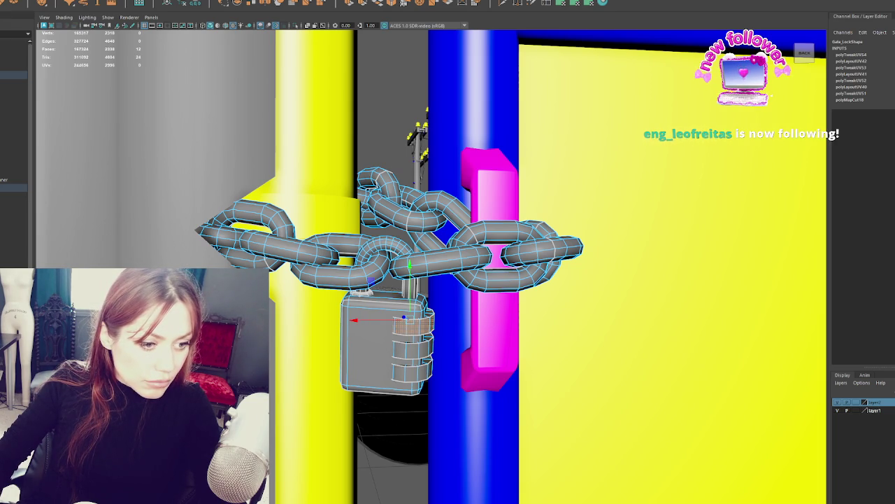
{"action": "left_click", "coordinate": [413, 333]}
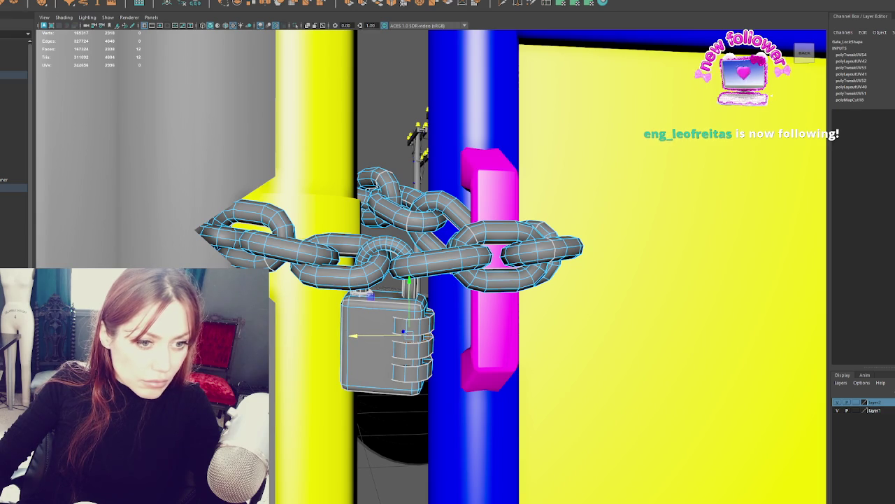
{"action": "left_click", "coordinate": [413, 348]}
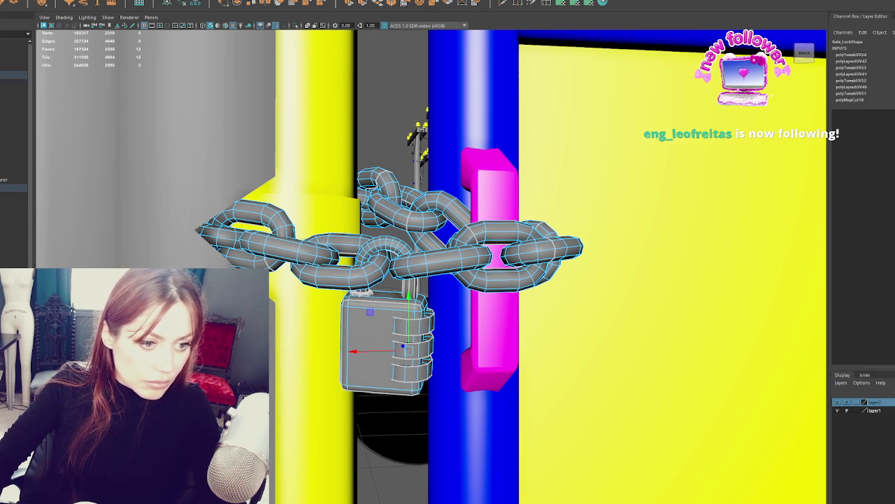
{"action": "left_click", "coordinate": [413, 327]}
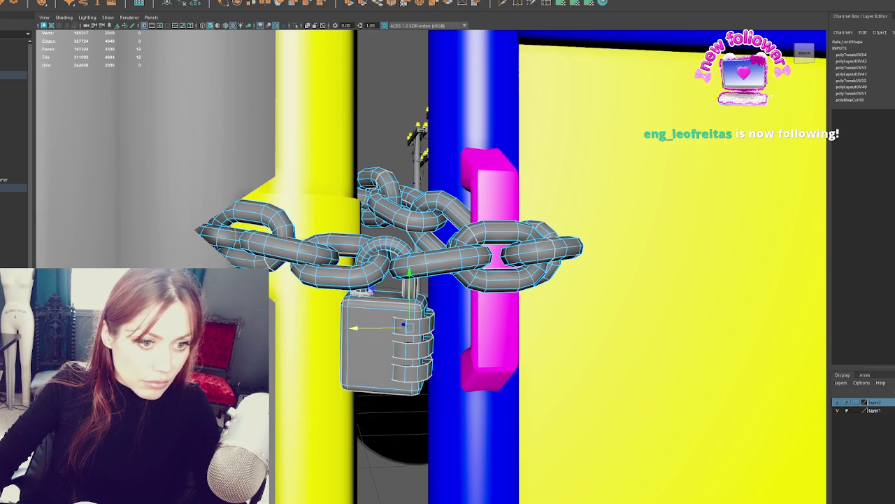
{"action": "left_click", "coordinate": [412, 367]}
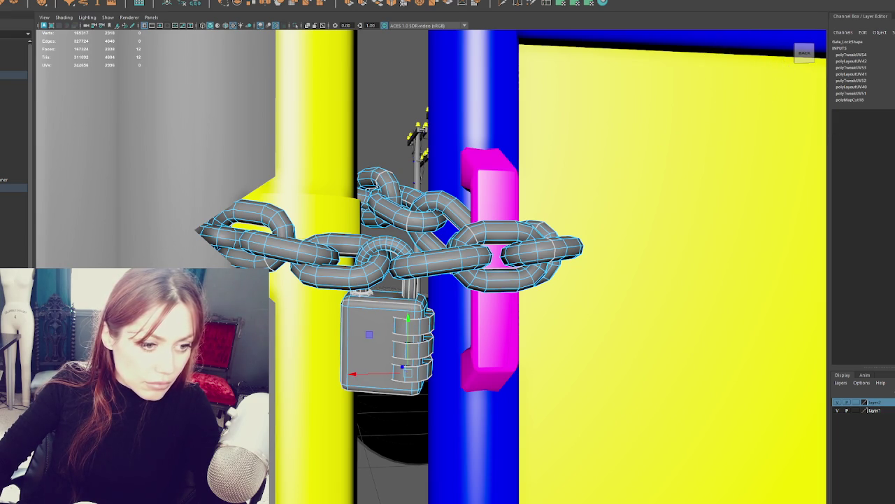
{"action": "key", "text": "ctrl+z"}
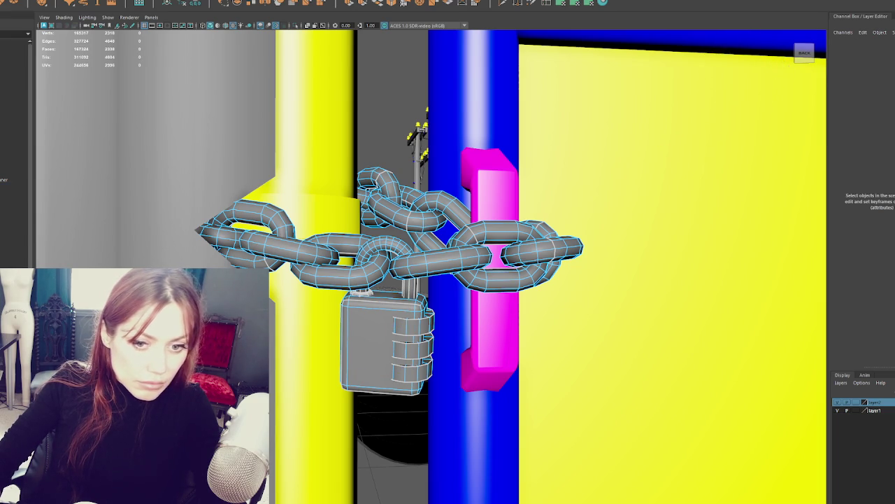
Undo back through the selection changes until Gate_Lock's history shows polyLayoutUV44 and polyTweakUV56 again.
{"action": "key", "text": "shift+z"}
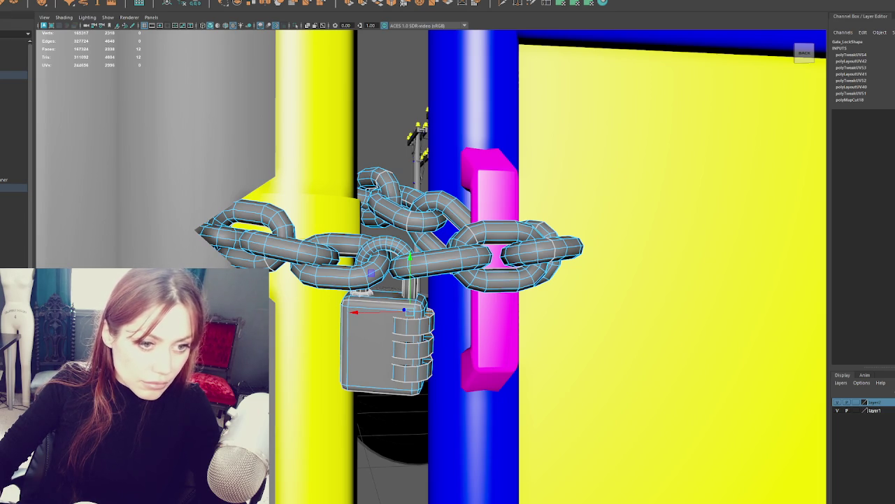
{"action": "key", "text": "shift+z"}
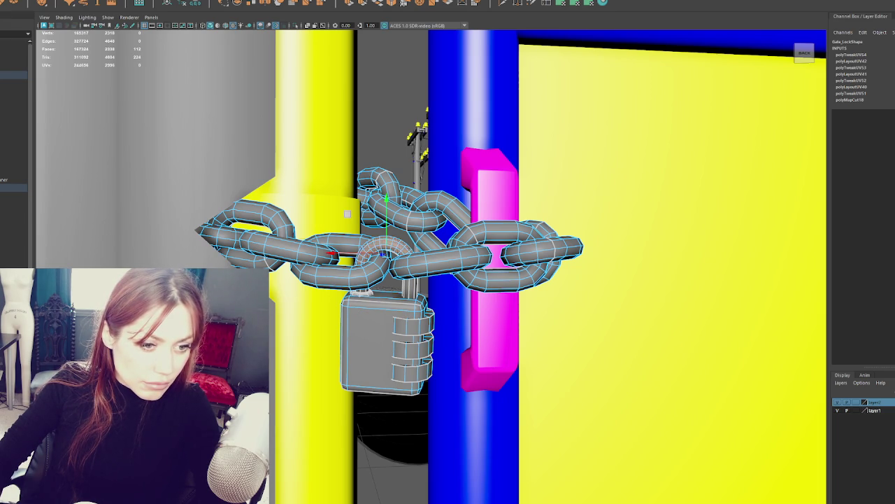
{"action": "key", "text": "shift+z"}
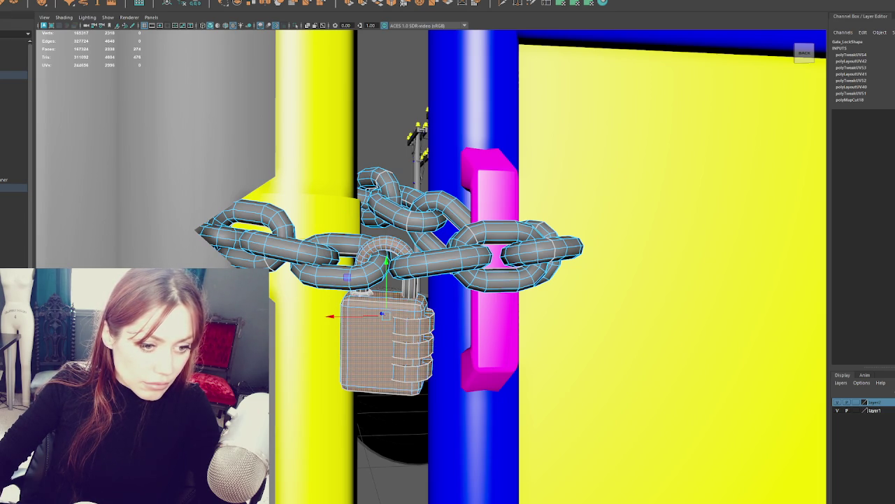
{"action": "key", "text": "z"}
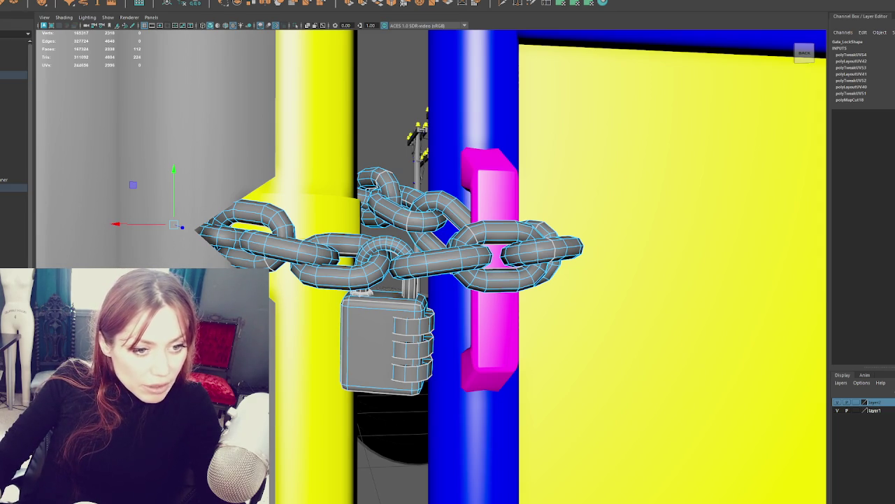
{"action": "key", "text": "z"}
{"action": "key", "text": "z"}
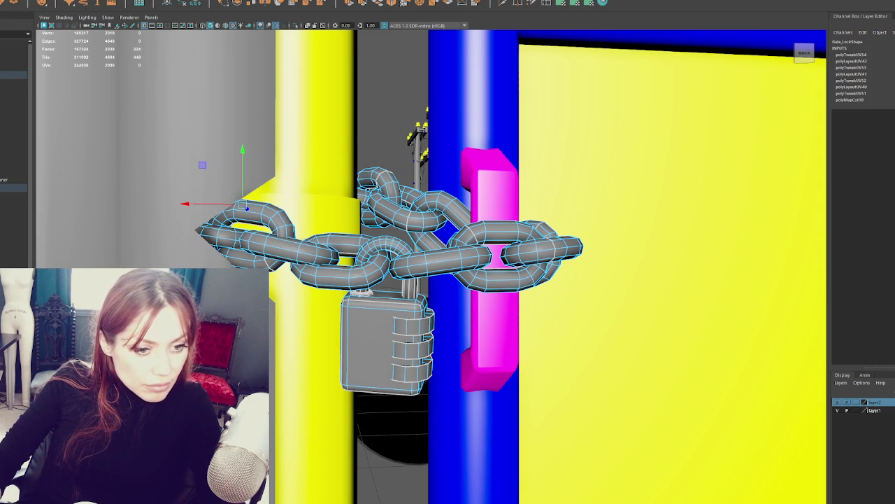
{"action": "key", "text": "shift+z"}
{"action": "key", "text": "shift+z"}
{"action": "key", "text": "shift+z"}
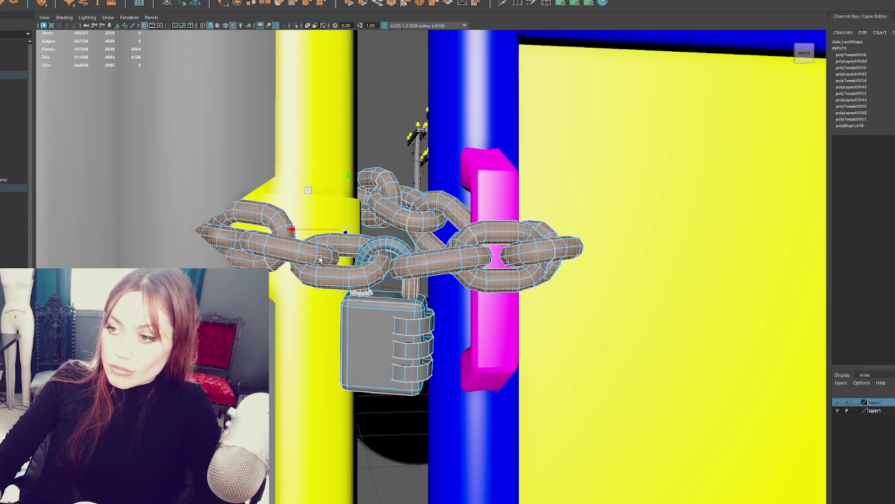
Zoom out and select the chain lock, leaving the move tool active.
{"action": "scroll", "coordinate": [385, 417], "scroll_direction": "down", "scroll_amount": 3}
{"action": "scroll", "coordinate": [385, 417], "scroll_direction": "down", "scroll_amount": 3}
{"action": "scroll", "coordinate": [385, 417], "scroll_direction": "down", "scroll_amount": 3}
{"action": "left_click", "coordinate": [385, 418]}
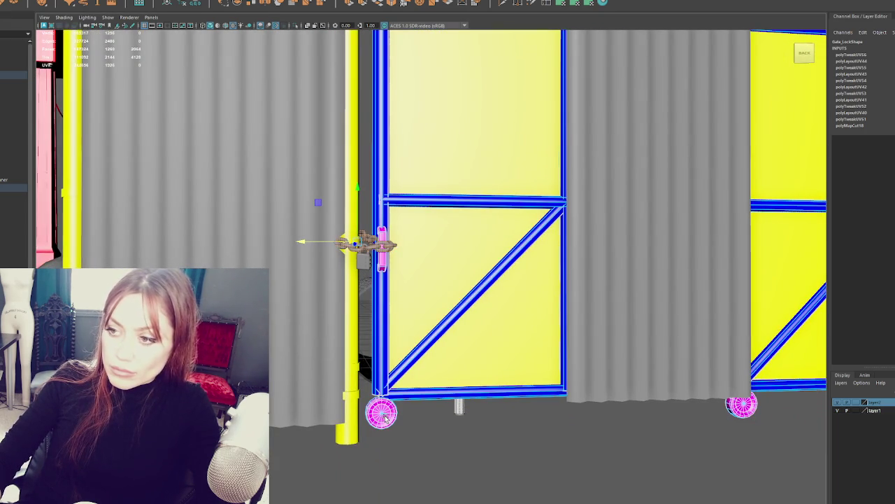
{"action": "left_click", "coordinate": [365, 263]}
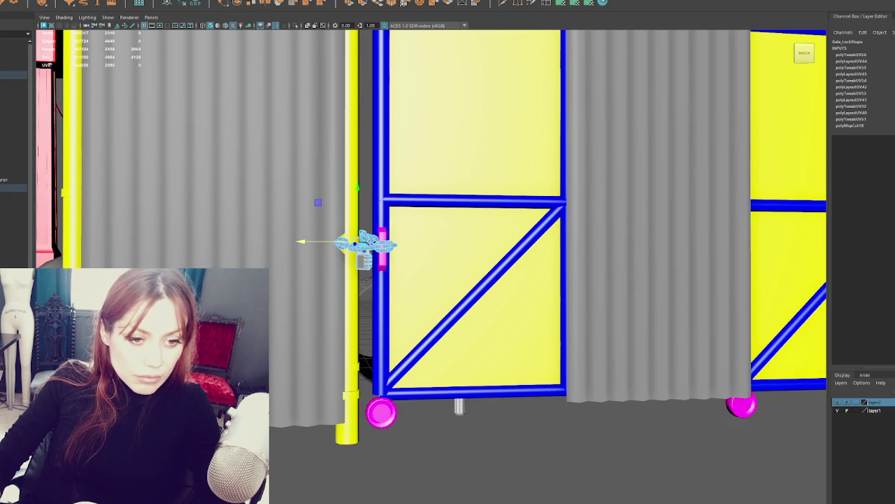
{"action": "key", "text": "Escape"}
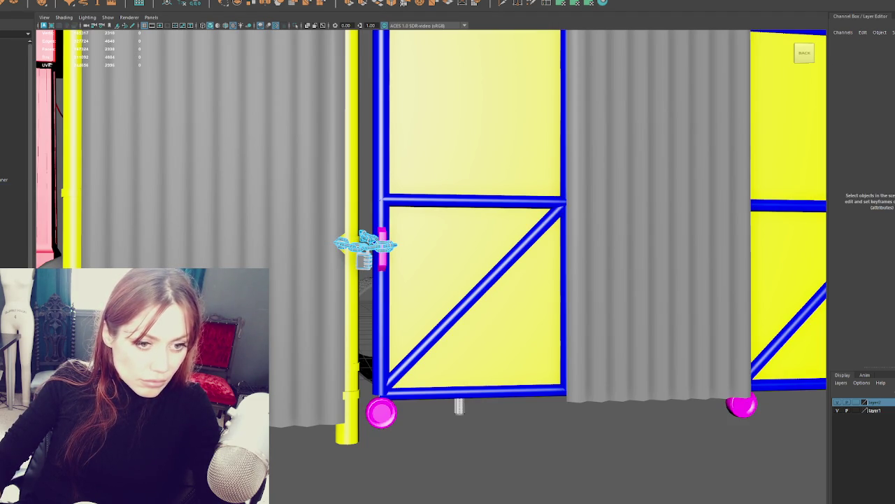
{"action": "left_click", "coordinate": [366, 244]}
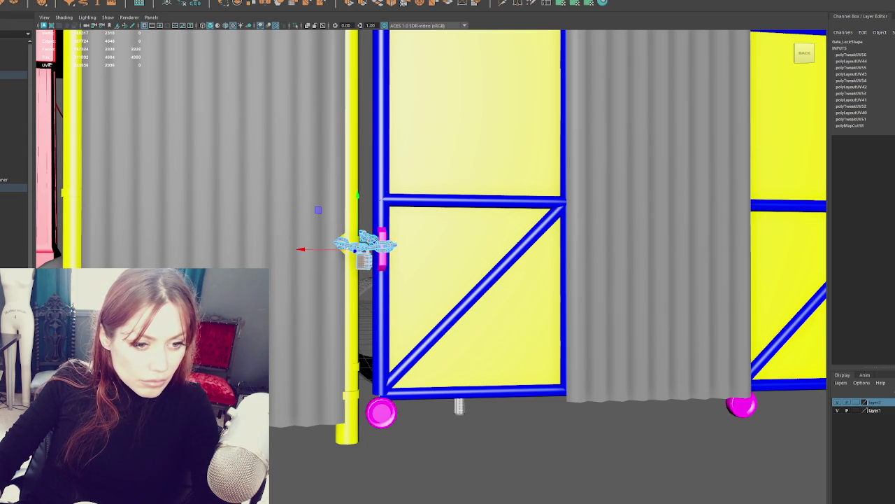
{"action": "key", "text": "r"}
{"action": "key", "text": "w"}
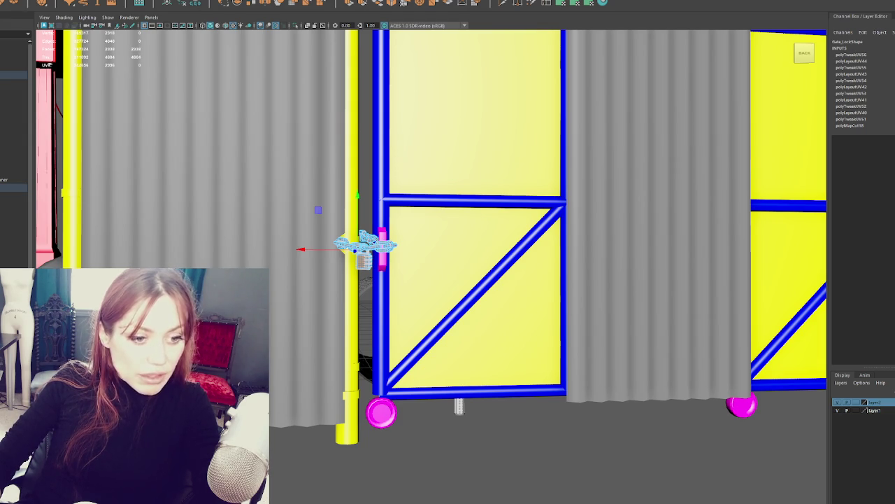
Orbit to a high view and pick-walk up from the lock to the parent Fences group.
{"action": "scroll", "coordinate": [318, 141], "scroll_direction": "down", "scroll_amount": 5}
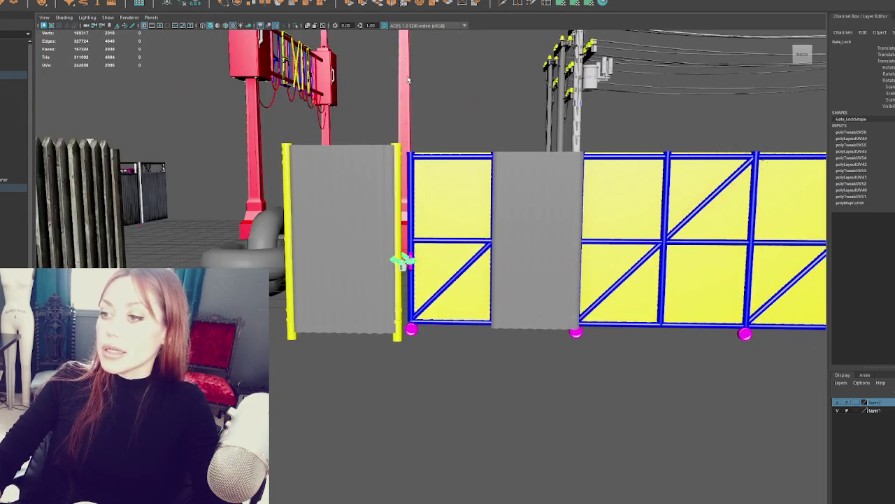
{"action": "left_click_drag", "start_coordinate": [458, 52], "coordinate": [392, 84], "text": "alt"}
{"action": "key", "text": "Up"}
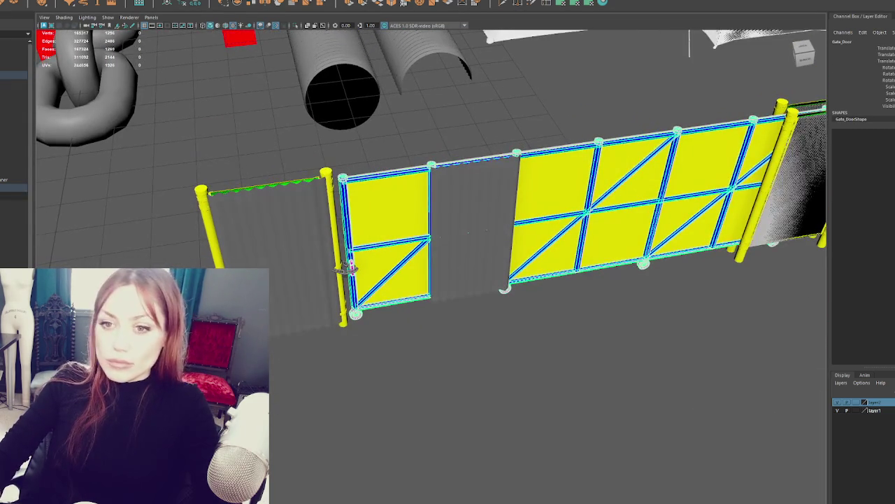
{"action": "key", "text": "Up"}
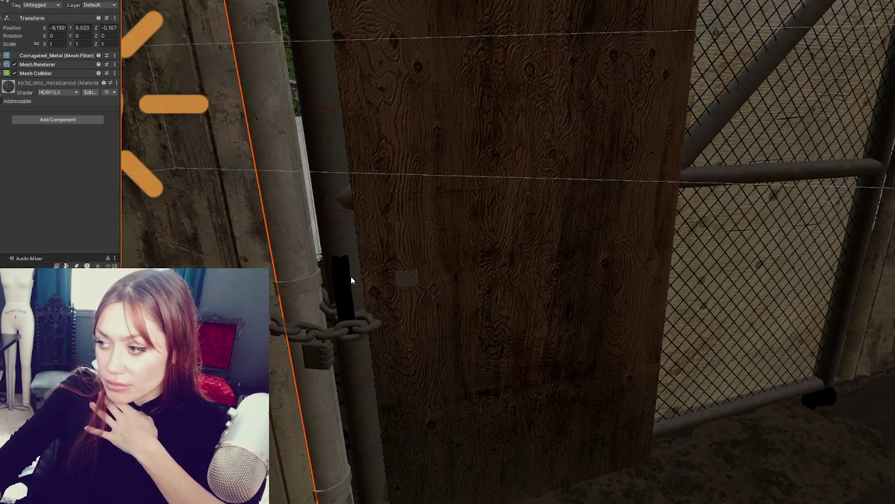
Orbit the Scene view around the gate post and select Fence Lattice 4, then Corrugated_Metal.
{"action": "left_click_drag", "start_coordinate": [360, 279], "coordinate": [351, 275], "text": "alt"}
{"action": "scroll", "coordinate": [482, 242], "scroll_direction": "down", "scroll_amount": 3}
{"action": "left_click_drag", "start_coordinate": [578, 247], "coordinate": [501, 252], "text": "alt"}
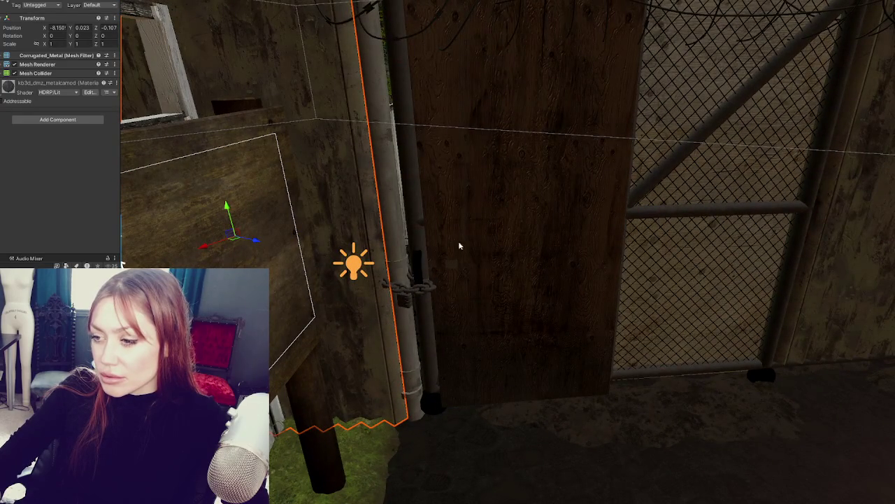
{"action": "scroll", "coordinate": [460, 245], "scroll_direction": "up", "scroll_amount": 3}
{"action": "scroll", "coordinate": [425, 256], "scroll_direction": "up", "scroll_amount": 3}
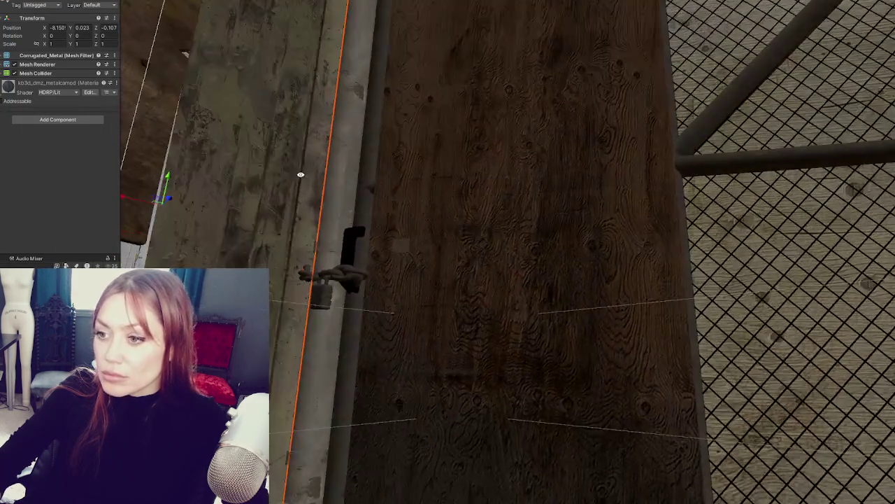
{"action": "left_click", "coordinate": [296, 204]}
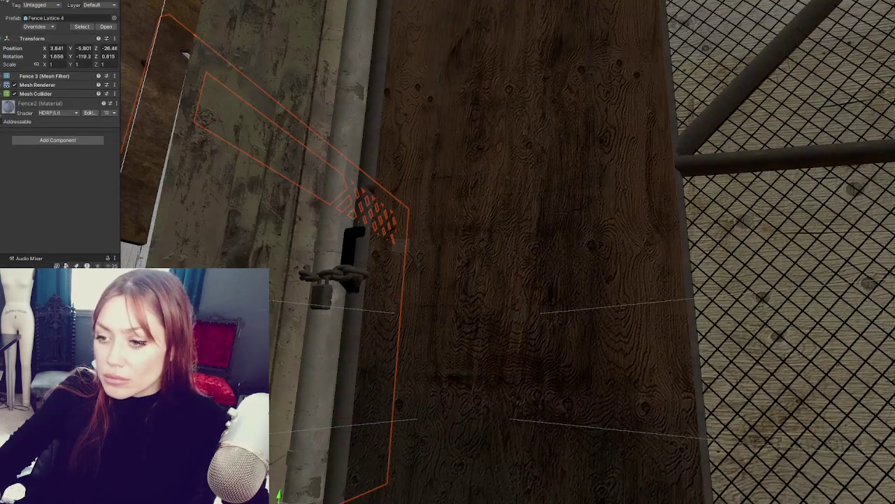
{"action": "left_click", "coordinate": [185, 54]}
{"action": "left_click", "coordinate": [185, 54]}
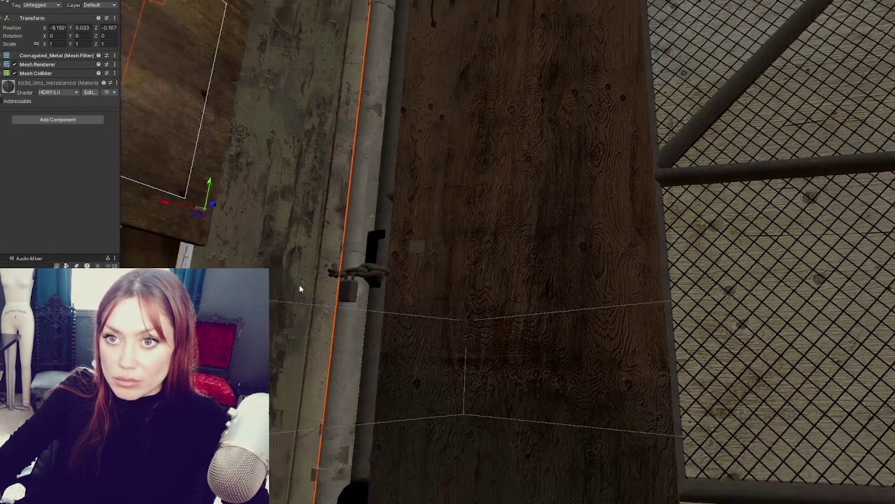
Tilt the view toward the chain-link gate and select Gate_Base.
{"action": "right_click_drag", "start_coordinate": [299, 284], "coordinate": [280, 272]}
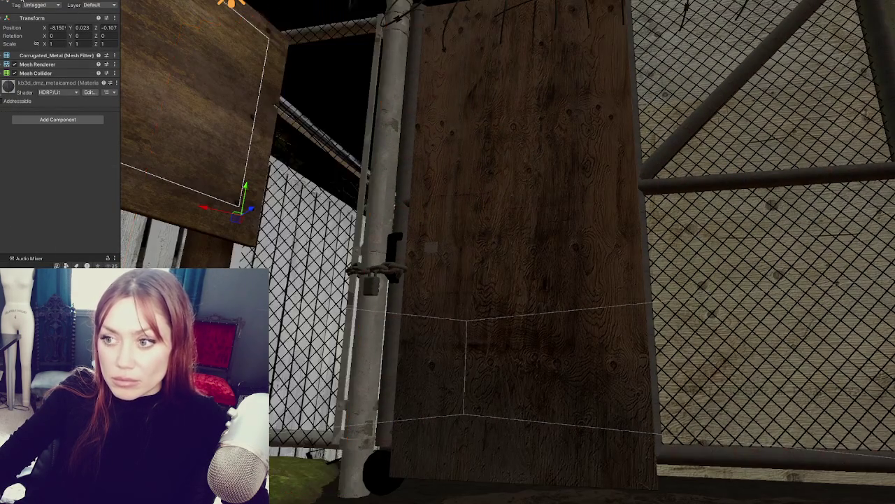
{"action": "right_click_drag", "start_coordinate": [336, 244], "coordinate": [357, 229]}
{"action": "left_click", "coordinate": [357, 229]}
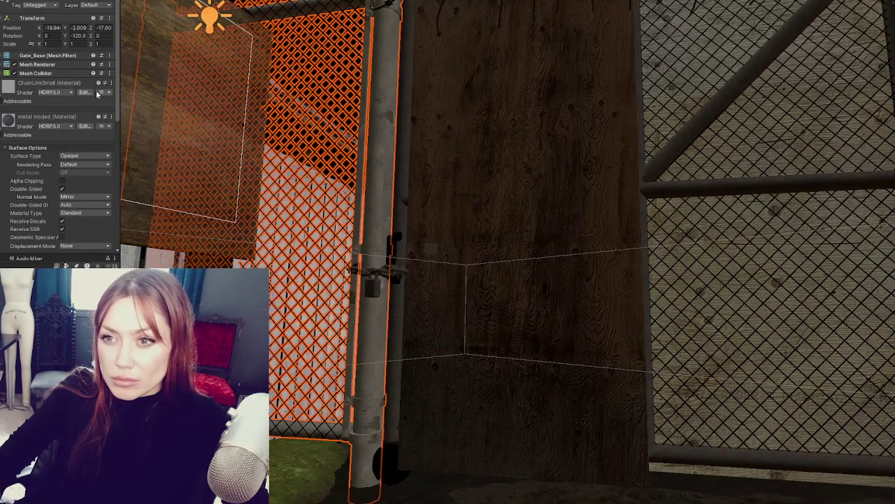
Add a fourth material slot, Element 3, to Gate_Base's Mesh Renderer materials.
{"action": "left_click", "coordinate": [55, 56]}
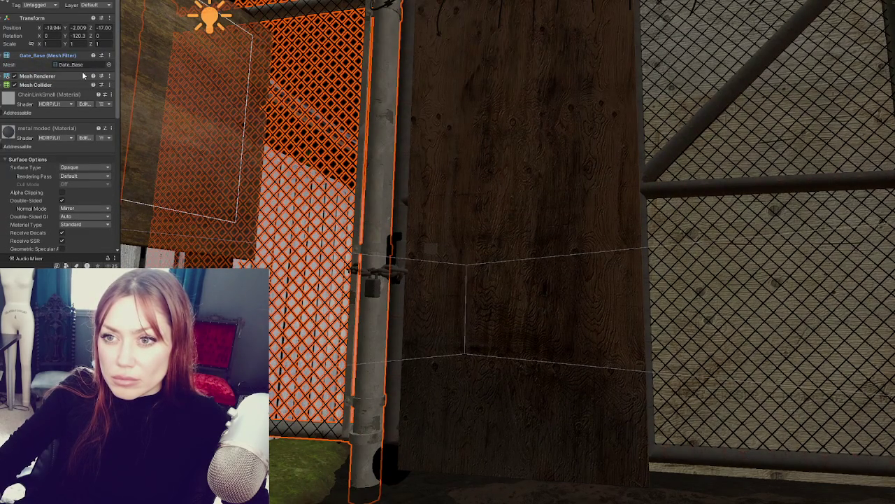
{"action": "left_click", "coordinate": [79, 73]}
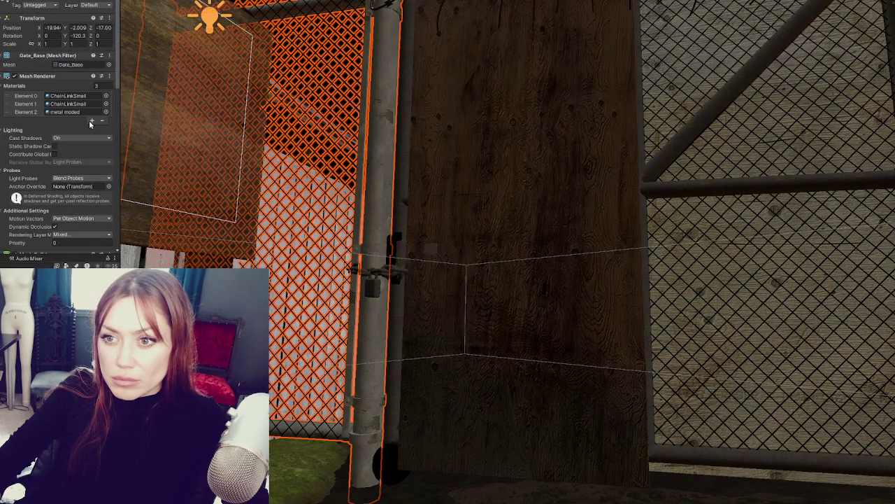
{"action": "left_click", "coordinate": [91, 124]}
{"action": "scroll", "coordinate": [374, 279], "scroll_direction": "down", "scroll_amount": 2}
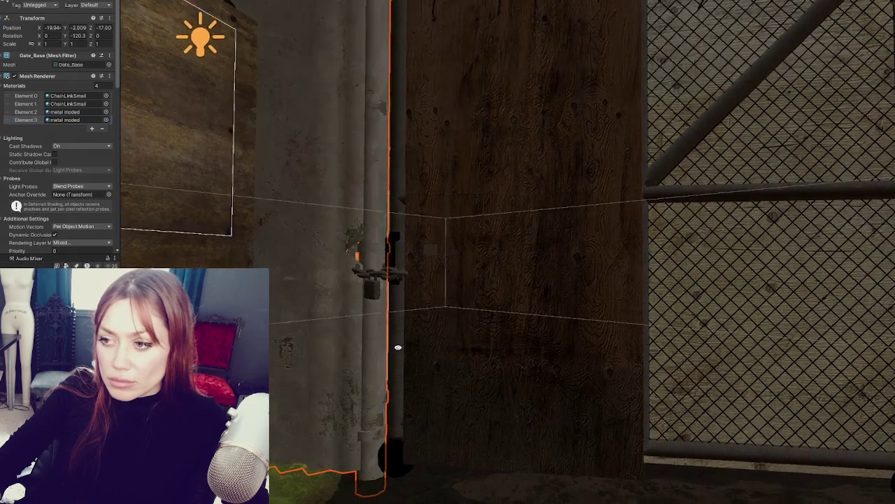
Raise Gate_Lock slightly up the post, then reframe and select the corrugated metal panel.
{"action": "left_click", "coordinate": [374, 281]}
{"action": "left_click_drag", "start_coordinate": [376, 241], "coordinate": [379, 228]}
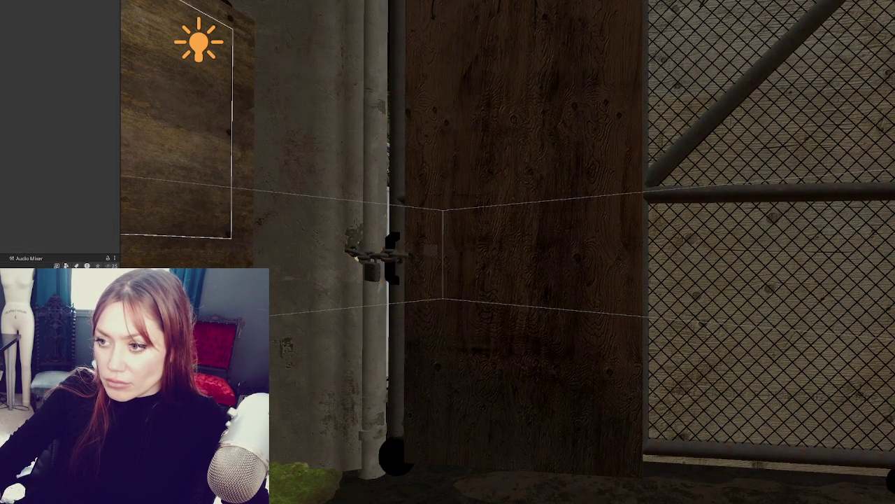
{"action": "right_click_drag", "start_coordinate": [379, 224], "coordinate": [435, 347]}
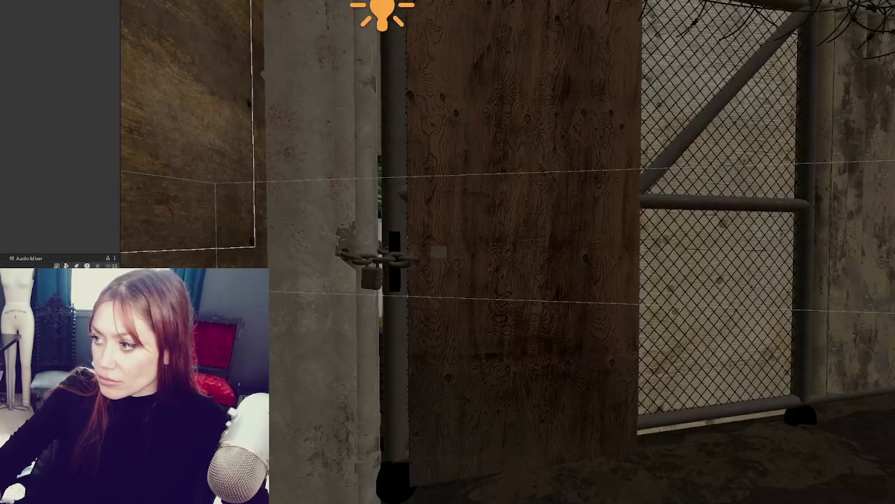
{"action": "left_click", "coordinate": [853, 210]}
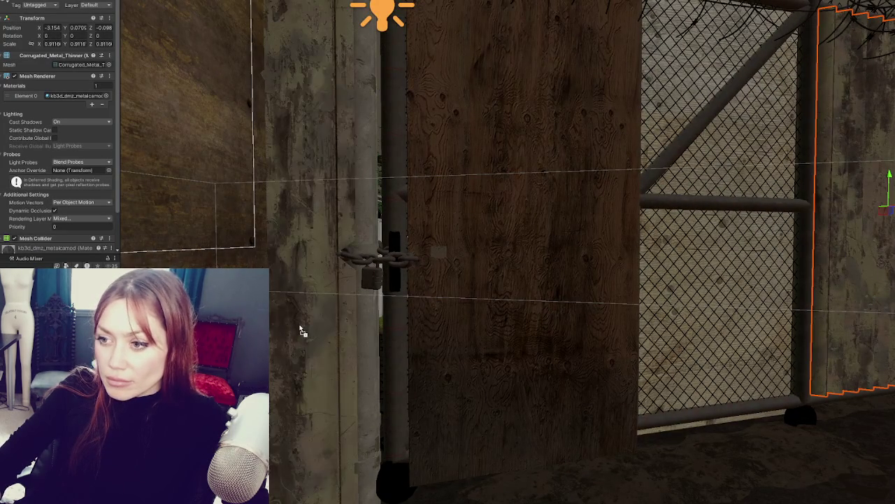
{"action": "scroll", "coordinate": [300, 330], "scroll_direction": "down", "scroll_amount": 5}
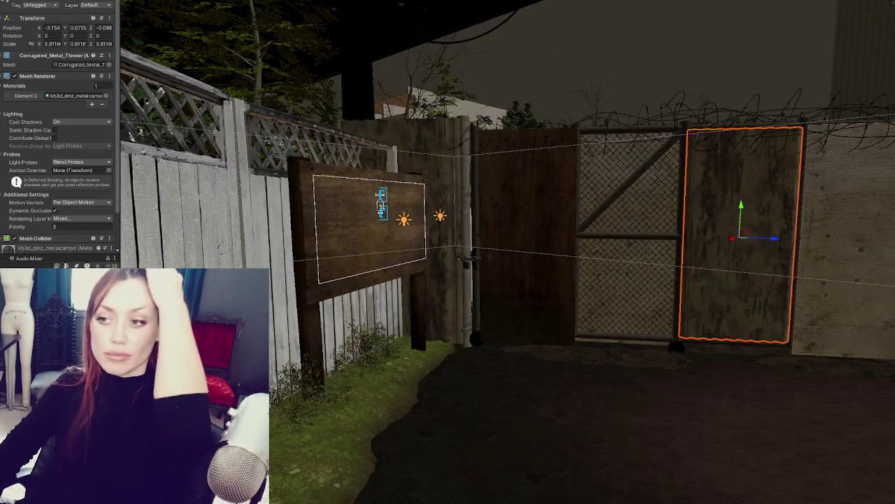
Cycle through the overlapping Gate_Lock, Door, Gate_Door and trigger objects until the Cube box collider is selected.
{"action": "left_click", "coordinate": [465, 259]}
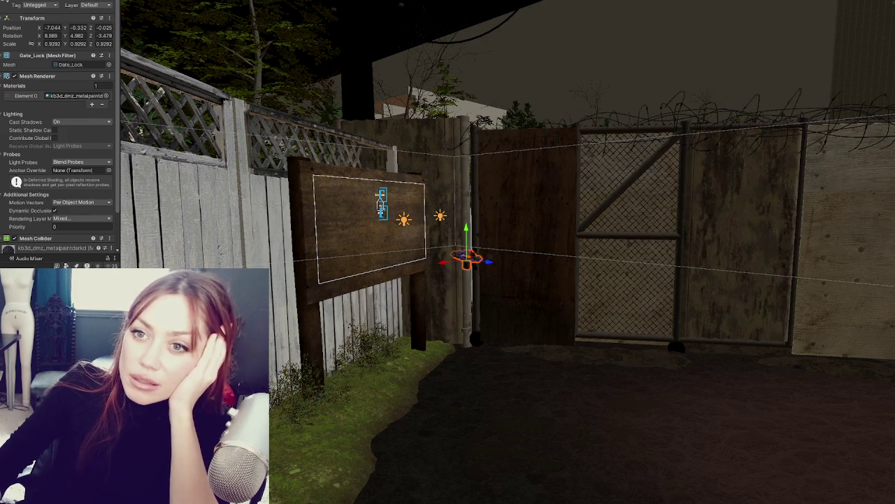
{"action": "left_click", "coordinate": [464, 260]}
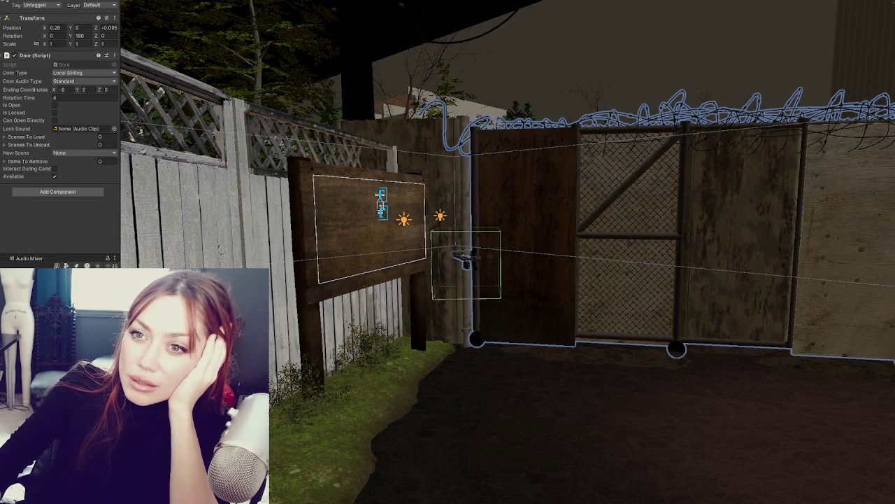
{"action": "left_click", "coordinate": [465, 259]}
{"action": "left_click", "coordinate": [465, 259]}
{"action": "left_click", "coordinate": [465, 259]}
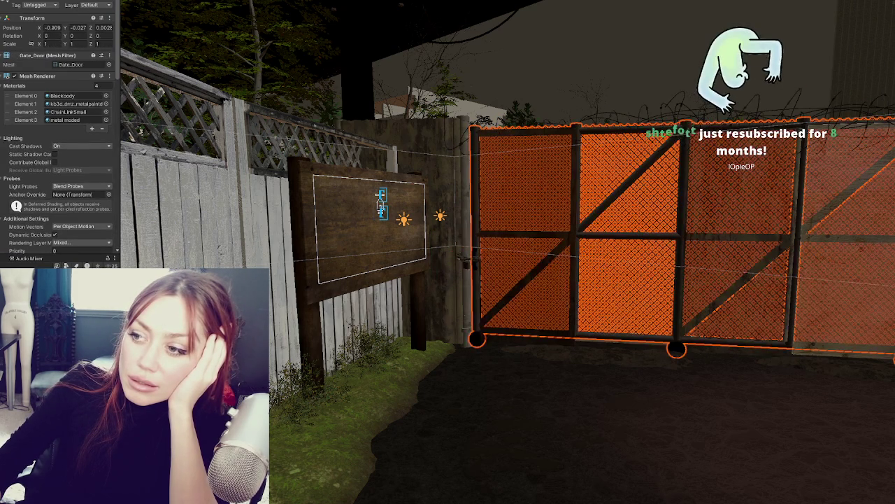
{"action": "left_click", "coordinate": [465, 259]}
{"action": "left_click", "coordinate": [465, 258]}
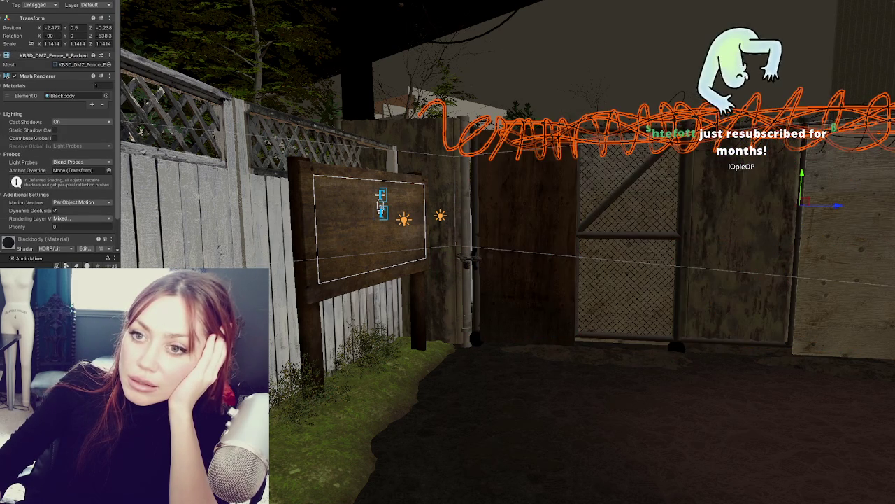
{"action": "left_click", "coordinate": [465, 258]}
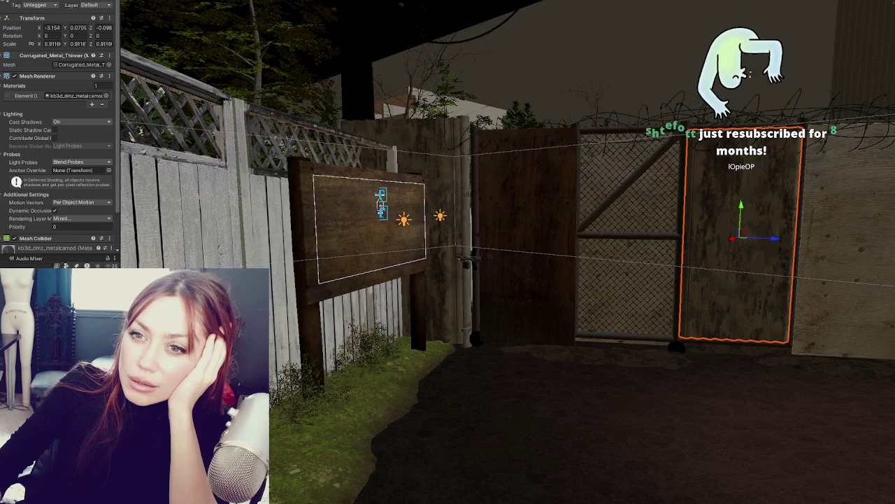
{"action": "left_click", "coordinate": [465, 258]}
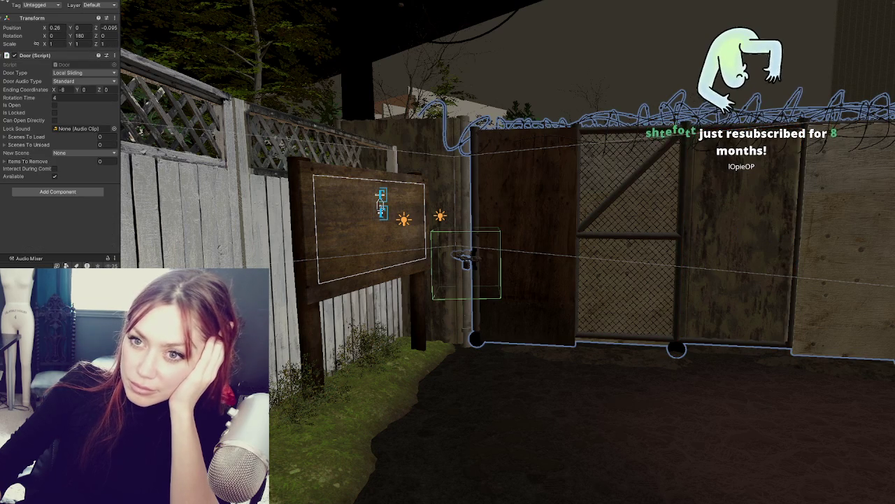
{"action": "left_click", "coordinate": [465, 259]}
{"action": "left_click", "coordinate": [465, 259]}
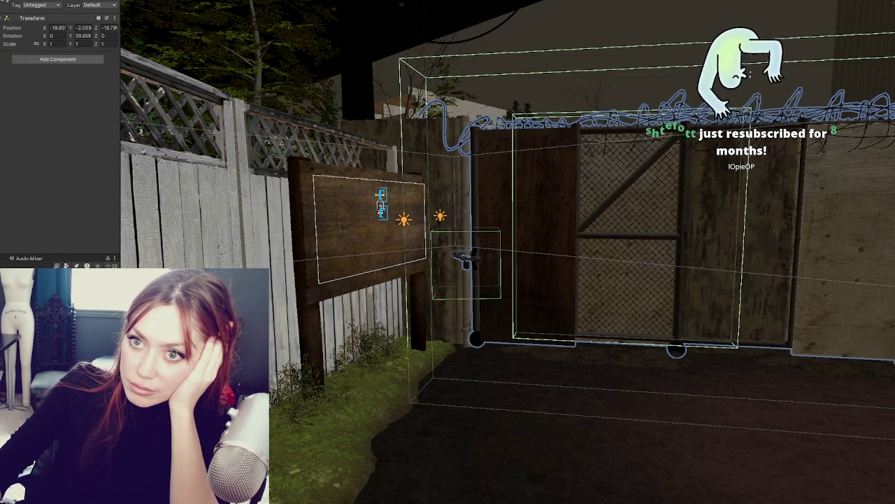
{"action": "left_click", "coordinate": [465, 259]}
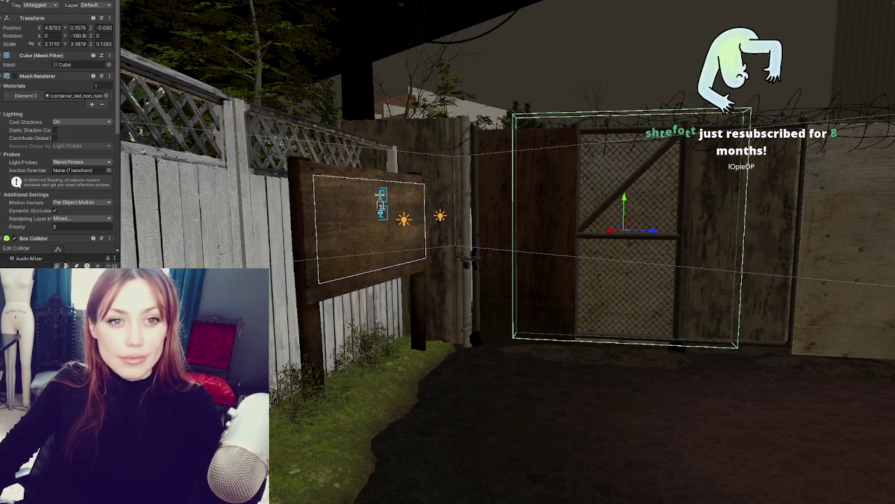
{"action": "mouse_move", "coordinate": [465, 259]}
{"action": "left_mouse_down", "text": "alt"}
{"action": "mouse_move", "coordinate": [505, 268]}
{"action": "mouse_move", "coordinate": [452, 279]}
{"action": "mouse_move", "coordinate": [466, 290]}
{"action": "mouse_move", "coordinate": [474, 290]}
{"action": "mouse_move", "coordinate": [455, 267]}
{"action": "left_mouse_up", "text": "alt"}
Nudge the gate's Cube collider slightly along X and Z, then deselect it.
{"action": "key", "text": "e"}
{"action": "key", "text": "w"}
{"action": "left_click_drag", "start_coordinate": [418, 291], "coordinate": [399, 311]}
{"action": "key", "text": "shift+d"}
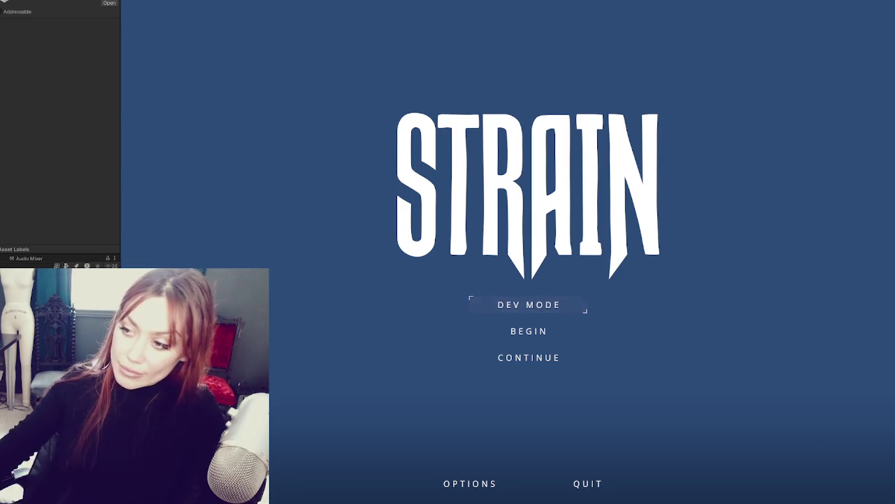
Start the game from the title menu and walk the player out of the base toward the EXIT gate.
{"action": "left_click", "coordinate": [555, 308]}
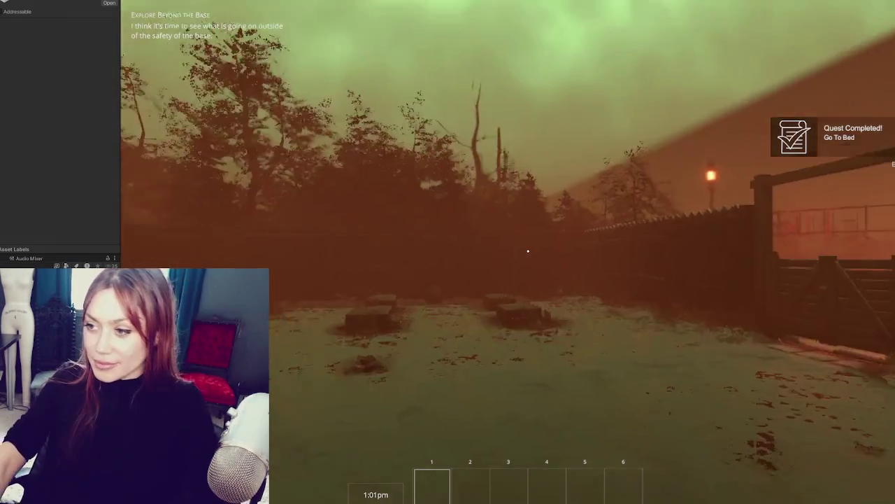
{"action": "key", "text": "w"}
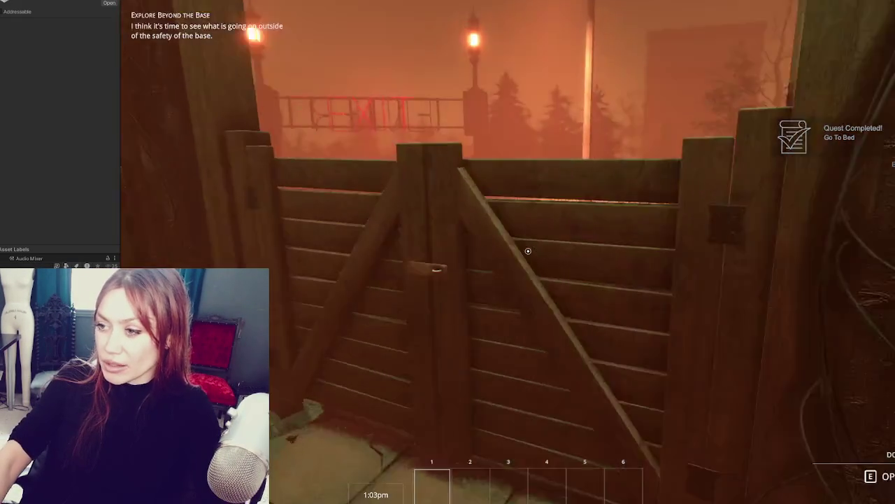
{"action": "key", "text": "e"}
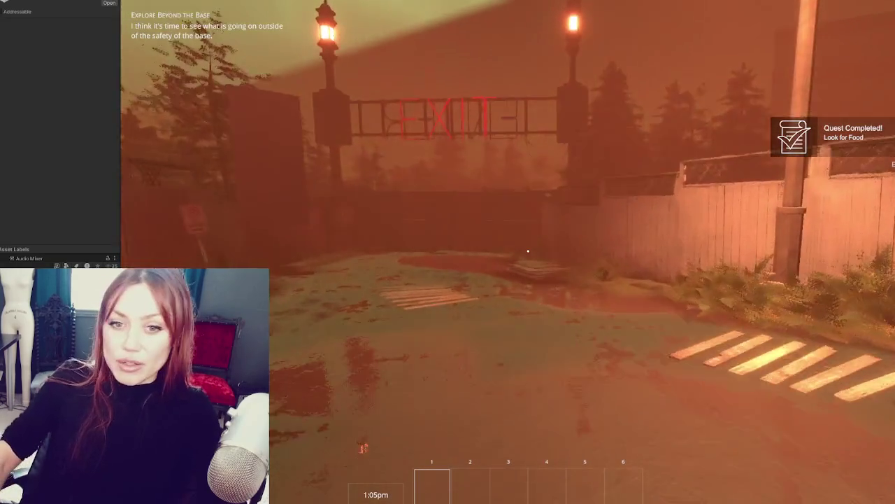
{"action": "key", "text": "6"}
{"action": "key", "text": "w"}
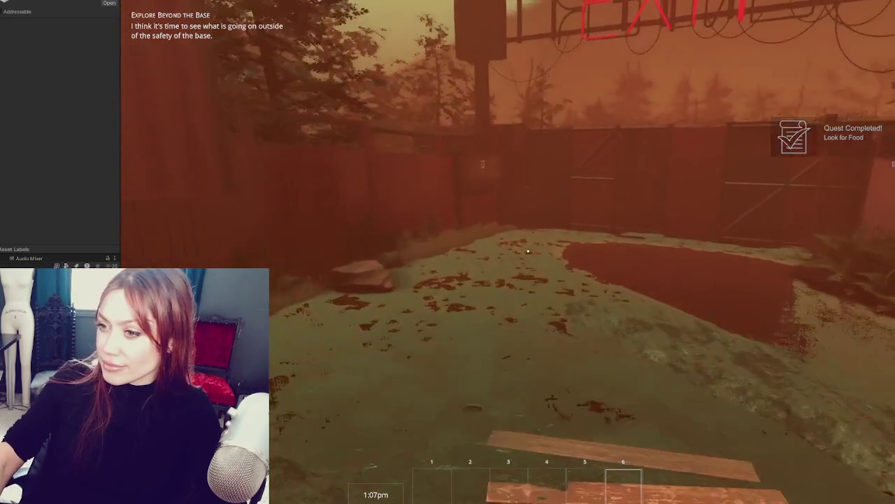
{"action": "key", "text": "w"}
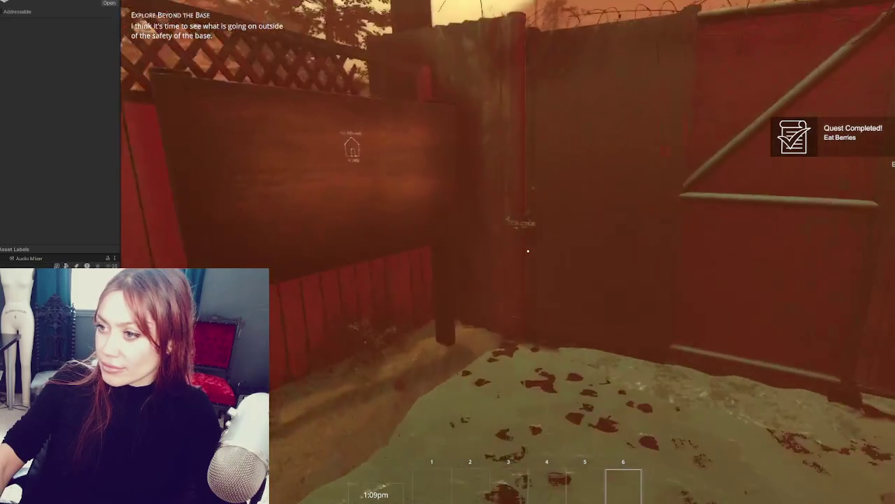
{"action": "key", "text": "s"}
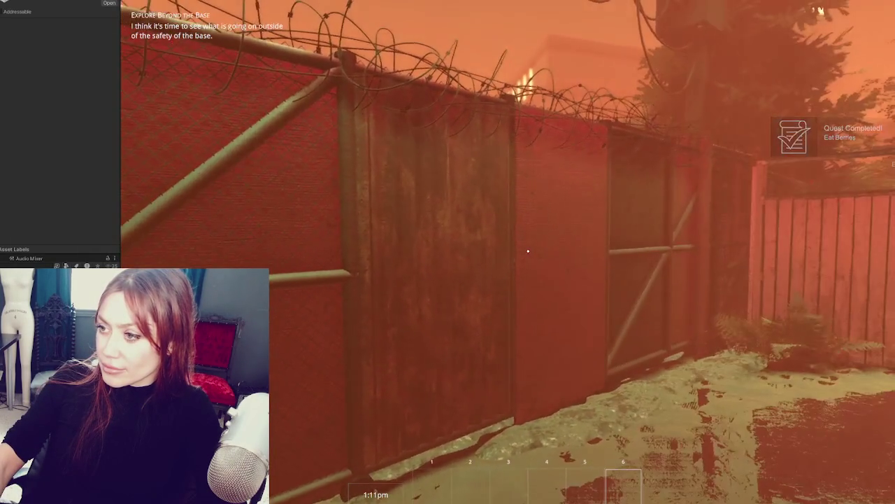
{"action": "key", "text": "s"}
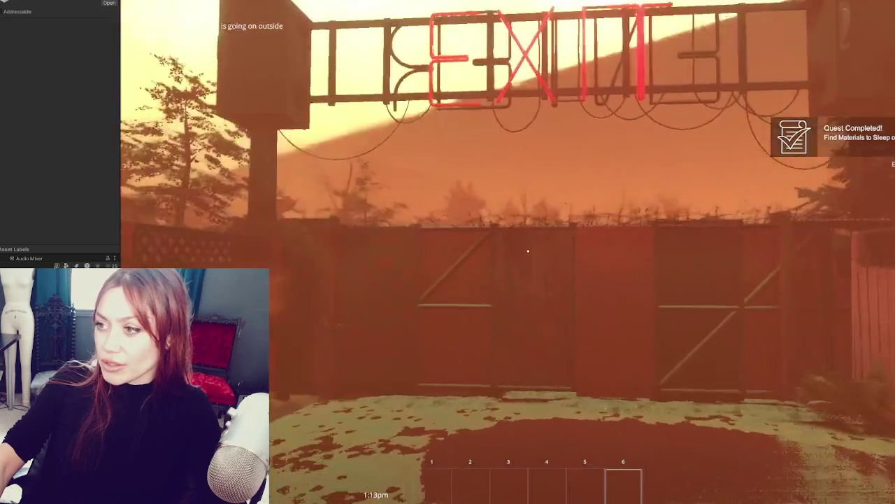
Walk through the wooden gate into the alley, enter the home, and pause the game.
{"action": "key", "text": "w"}
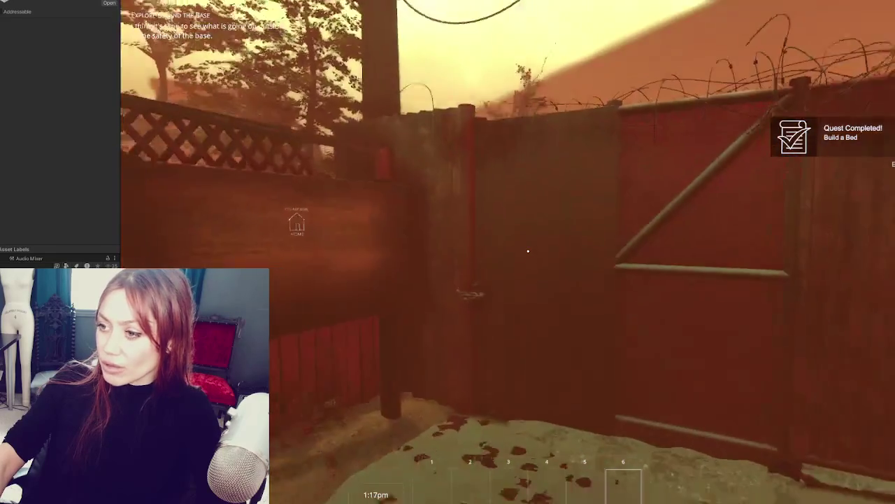
{"action": "key", "text": "w"}
{"action": "key", "text": "e"}
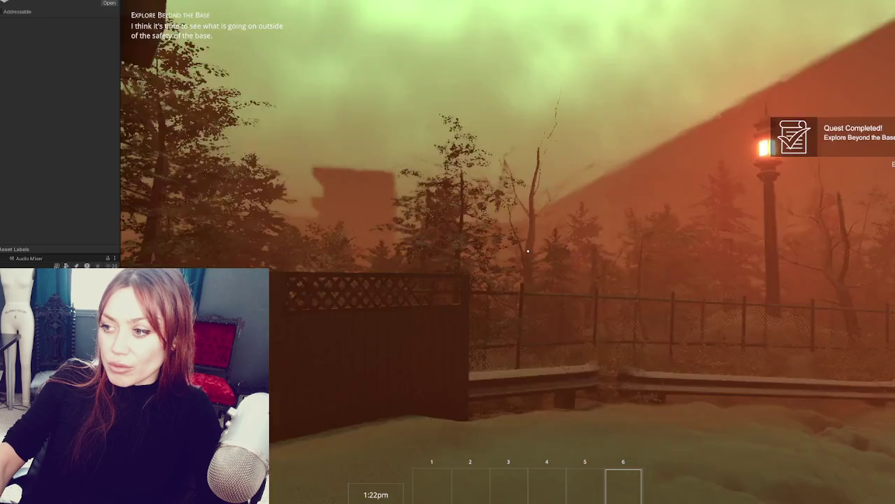
{"action": "key", "text": "w"}
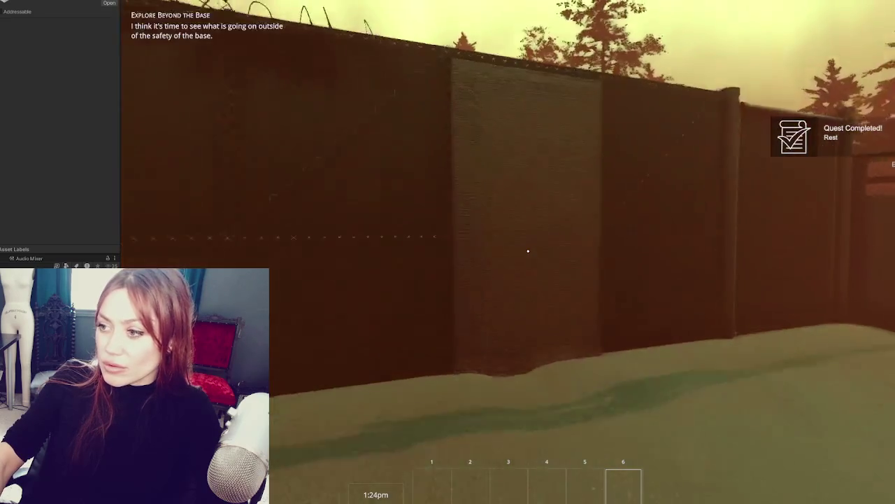
{"action": "key", "text": "e"}
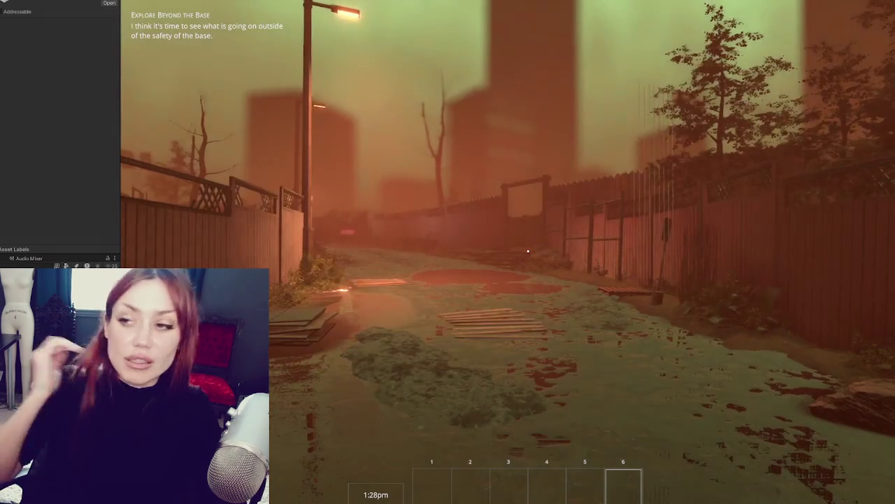
{"action": "key", "text": "Escape"}
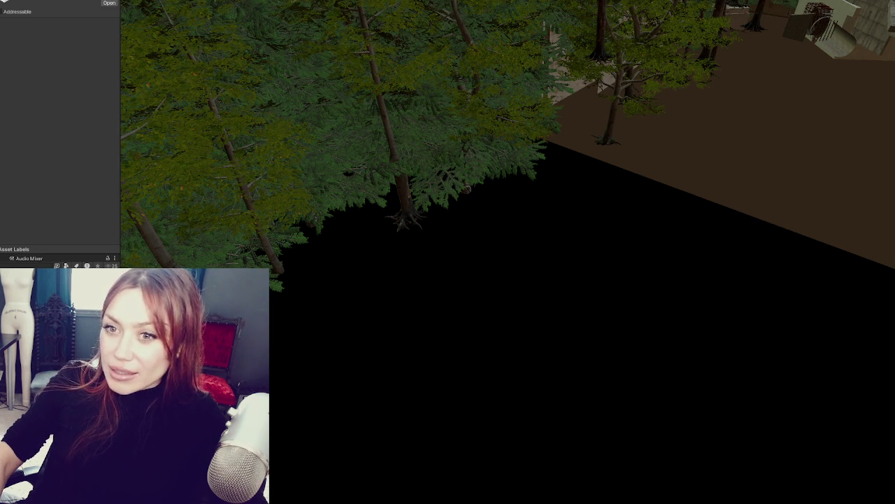
Bring up the options menu for the level object in the Hierarchy.
{"action": "right_click", "coordinate": [55, 151]}
Frame the fence area, look down on the wooden board, and select the MapBoard post and both point lights.
{"action": "left_click", "coordinate": [105, 214]}
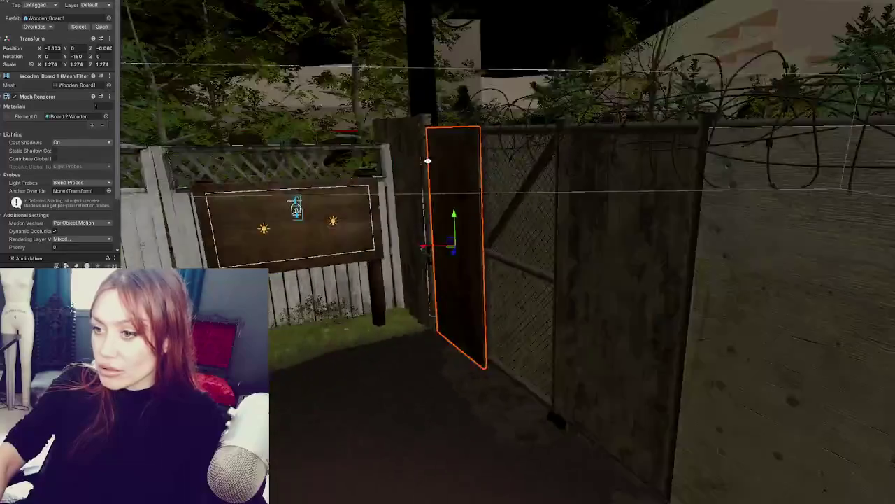
{"action": "mouse_move", "coordinate": [427, 160]}
{"action": "left_mouse_down", "text": "alt"}
{"action": "mouse_move", "coordinate": [475, 333]}
{"action": "mouse_move", "coordinate": [550, 242]}
{"action": "mouse_move", "coordinate": [564, 254]}
{"action": "mouse_move", "coordinate": [633, 191]}
{"action": "left_mouse_up", "text": "alt"}
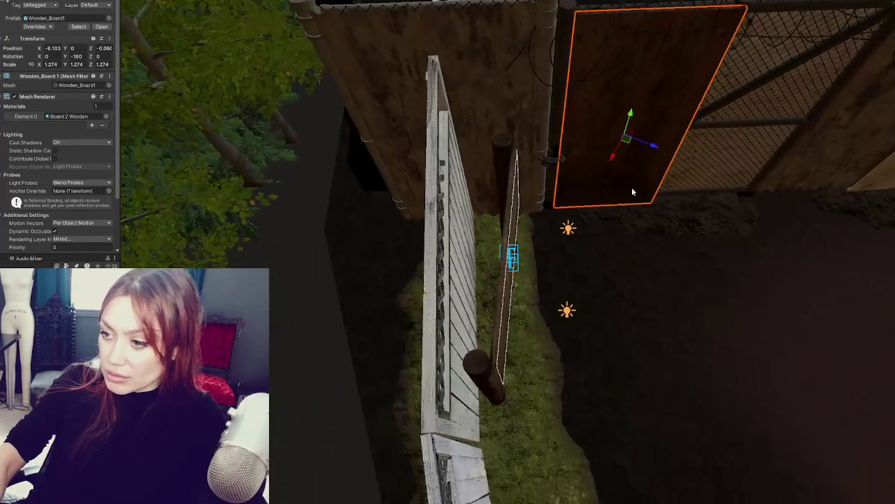
{"action": "left_click", "coordinate": [569, 301]}
{"action": "left_click", "coordinate": [568, 228]}
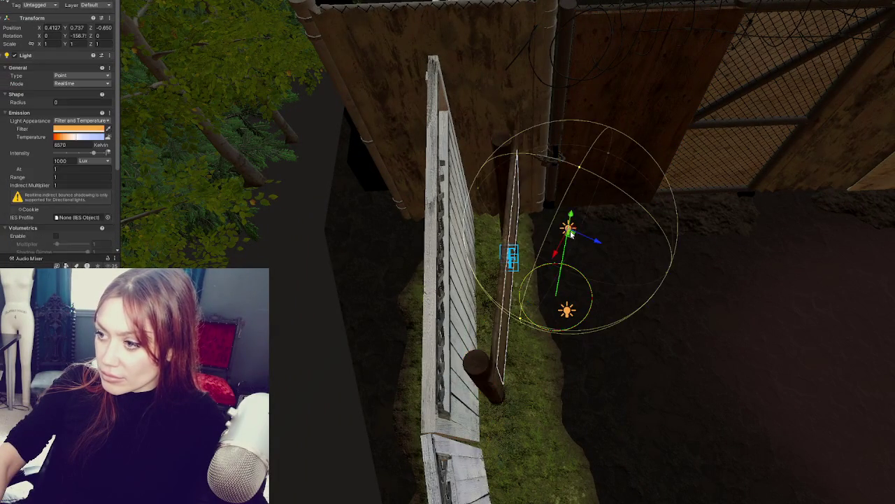
{"action": "left_click", "coordinate": [568, 312], "text": "shift"}
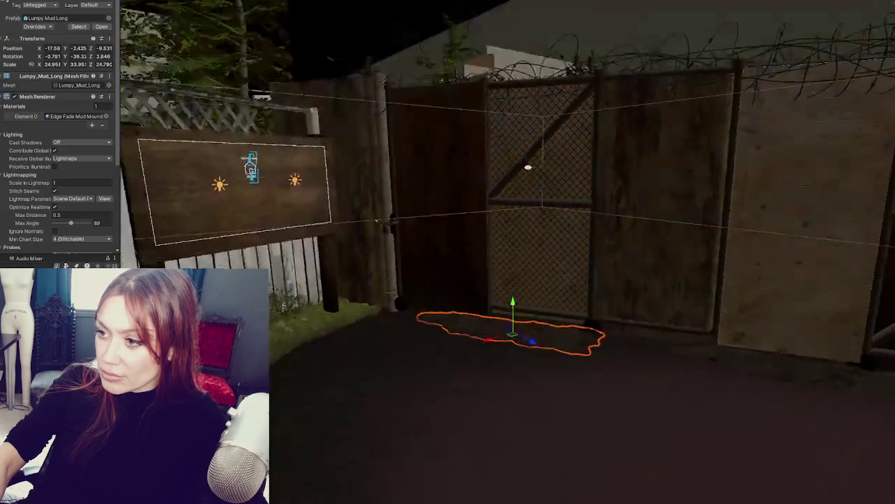
{"action": "mouse_move", "coordinate": [528, 167]}
{"action": "right_mouse_down"}
{"action": "mouse_move", "coordinate": [625, 209]}
{"action": "mouse_move", "coordinate": [596, 206]}
{"action": "mouse_move", "coordinate": [601, 229]}
{"action": "mouse_move", "coordinate": [554, 202]}
{"action": "mouse_move", "coordinate": [481, 284]}
{"action": "right_mouse_up"}
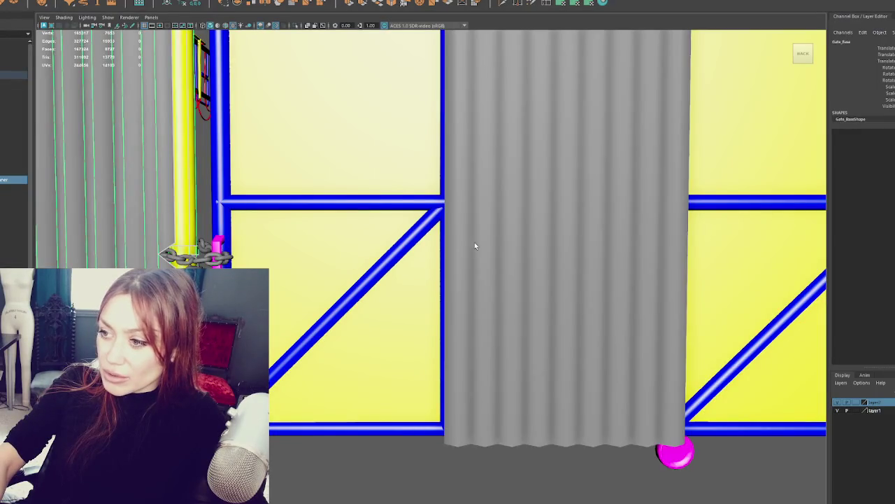
Select the Corrugated_Metal_Thinner sheet and pick its vertical fold edges through the marking menu.
{"action": "left_click", "coordinate": [501, 187]}
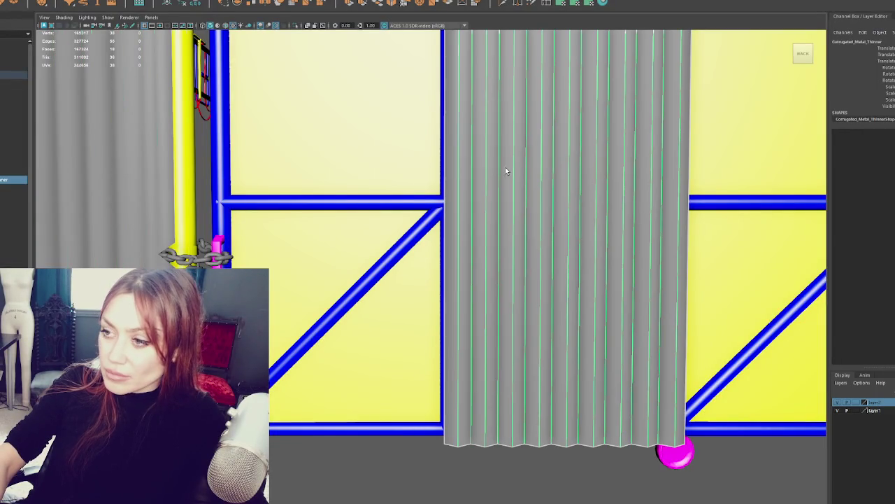
{"action": "right_click_drag", "start_coordinate": [515, 166], "coordinate": [609, 202], "text": "shift"}
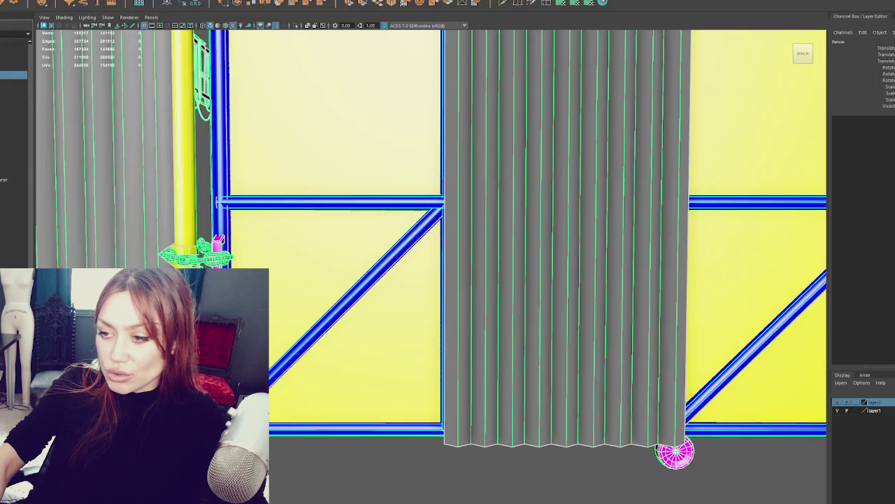
{"action": "mouse_move", "coordinate": [491, 199]}
{"action": "left_mouse_down", "text": "alt"}
{"action": "mouse_move", "coordinate": [420, 249]}
{"action": "mouse_move", "coordinate": [410, 216]}
{"action": "left_mouse_up", "text": "alt"}
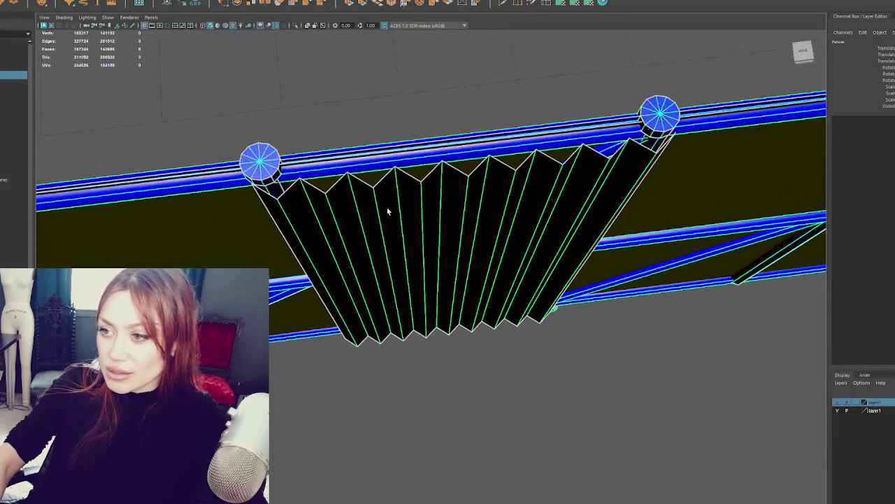
Bevel the selected fold edges with a fraction of 0.25.
{"action": "left_click", "coordinate": [392, 3]}
{"action": "left_click_drag", "start_coordinate": [639, 283], "coordinate": [636, 283]}
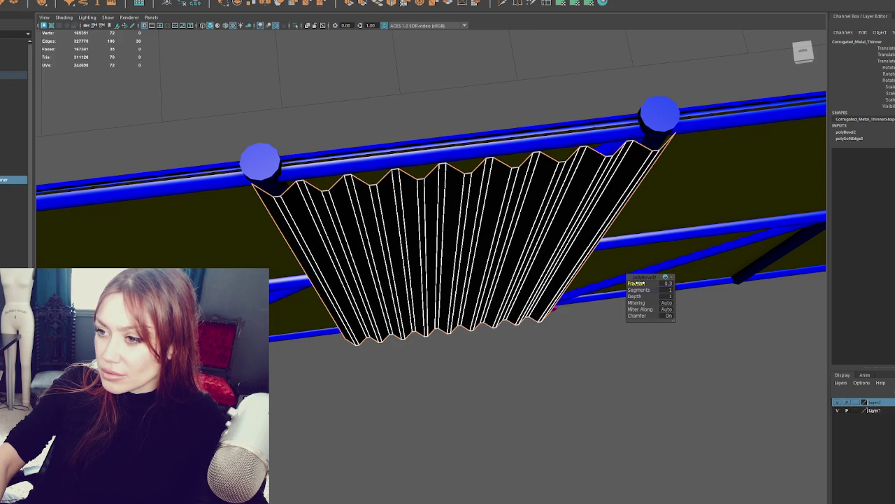
{"action": "left_click", "coordinate": [666, 283]}
{"action": "type", "text": "0.25"}
{"action": "key", "text": "Return"}
Soften the sheet's beveled edges and view the back of the sheet.
{"action": "right_click_drag", "start_coordinate": [337, 39], "coordinate": [453, 75], "text": "shift"}
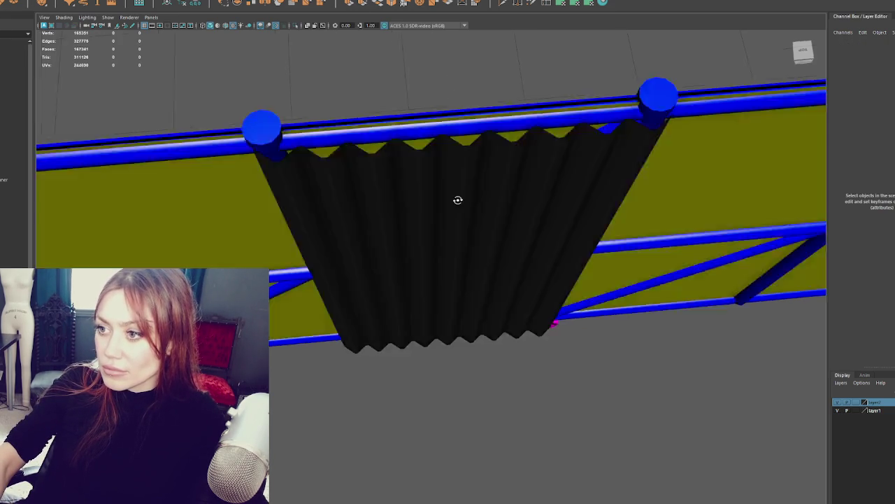
{"action": "mouse_move", "coordinate": [457, 200]}
{"action": "left_mouse_down", "text": "alt"}
{"action": "mouse_move", "coordinate": [192, 203]}
{"action": "mouse_move", "coordinate": [450, 205]}
{"action": "mouse_move", "coordinate": [324, 175]}
{"action": "left_mouse_up", "text": "alt"}
{"action": "right_click_drag", "start_coordinate": [323, 175], "coordinate": [321, 173]}
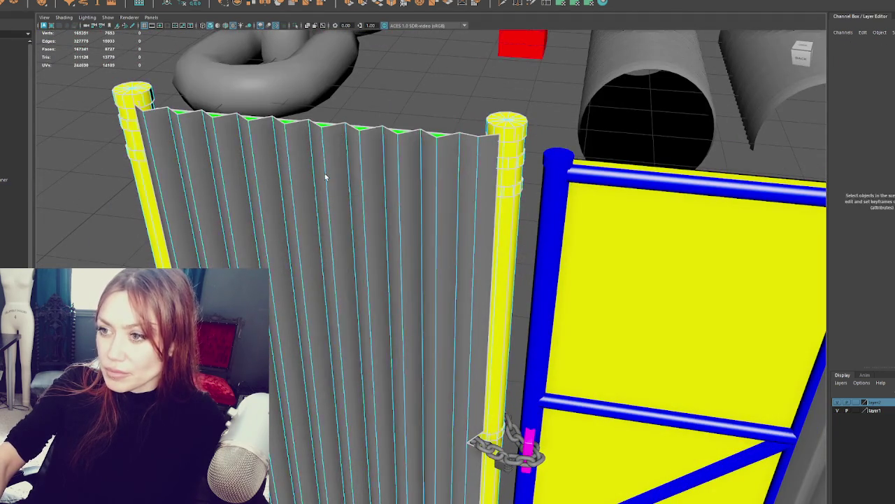
Isolate the corrugated sheet, select its edges down to the bottom, and bevel them at 0.25.
{"action": "key", "text": "ctrl+1"}
{"action": "key", "text": "F8"}
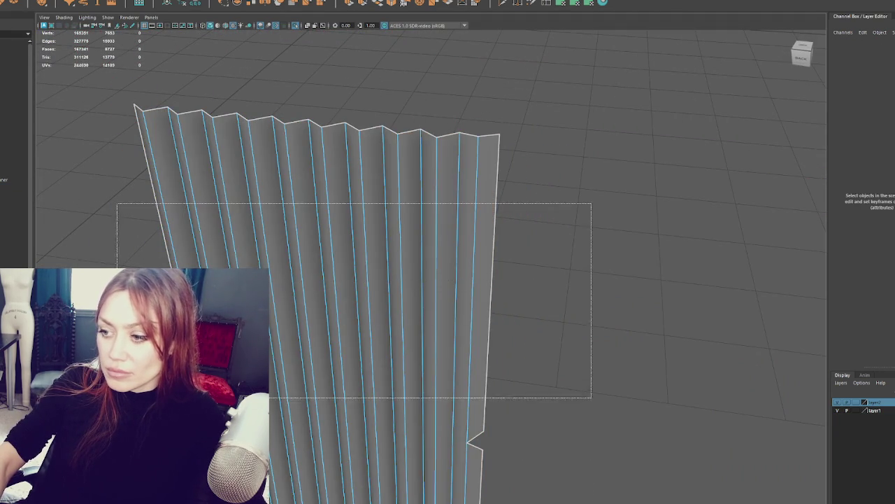
{"action": "left_click_drag", "start_coordinate": [591, 201], "coordinate": [302, 304]}
{"action": "left_click_drag", "start_coordinate": [462, 284], "coordinate": [457, 339], "text": "alt"}
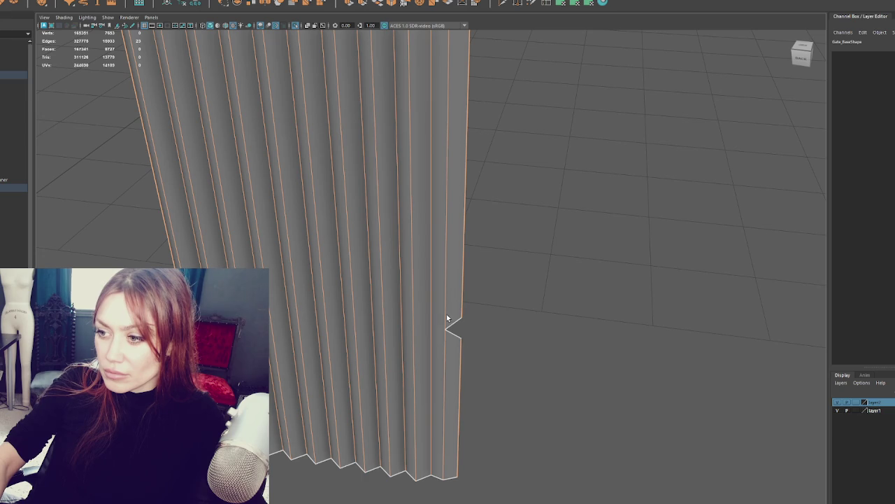
{"action": "left_click", "coordinate": [444, 346], "text": "shift"}
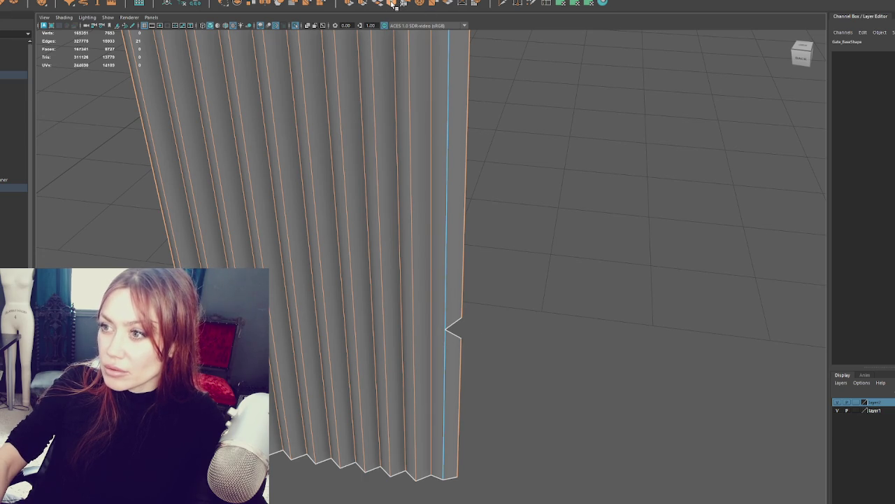
{"action": "left_click", "coordinate": [394, 4]}
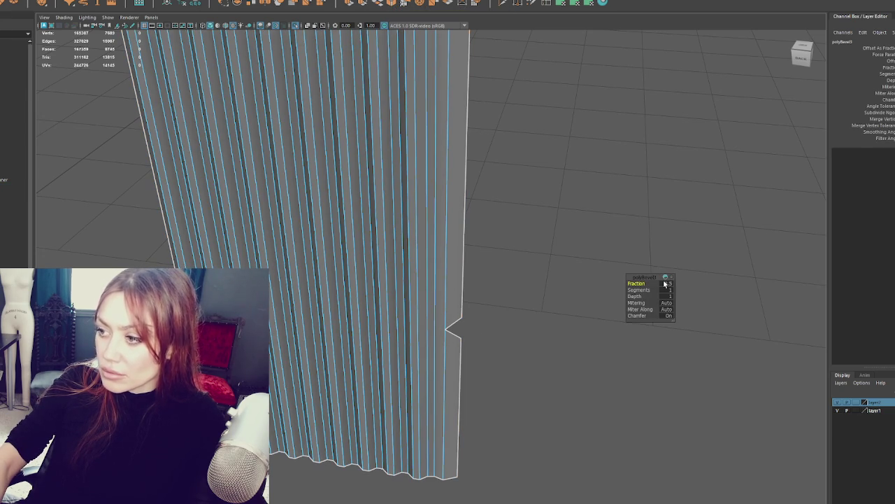
{"action": "type", "text": "0.25"}
{"action": "key", "text": "Return"}
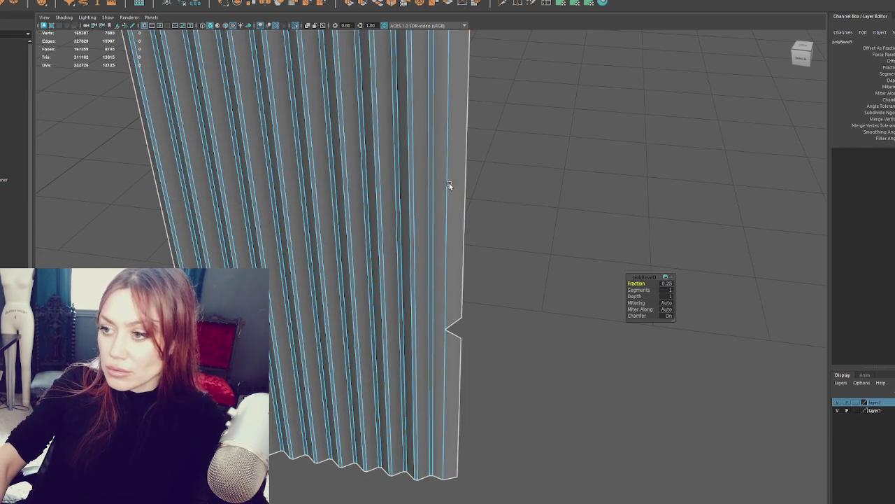
Select the whole sheet, soften its edges, then deselect it.
{"action": "left_click", "coordinate": [497, 195]}
{"action": "left_click", "coordinate": [392, 209]}
{"action": "right_click_drag", "start_coordinate": [528, 186], "coordinate": [642, 239], "text": "shift"}
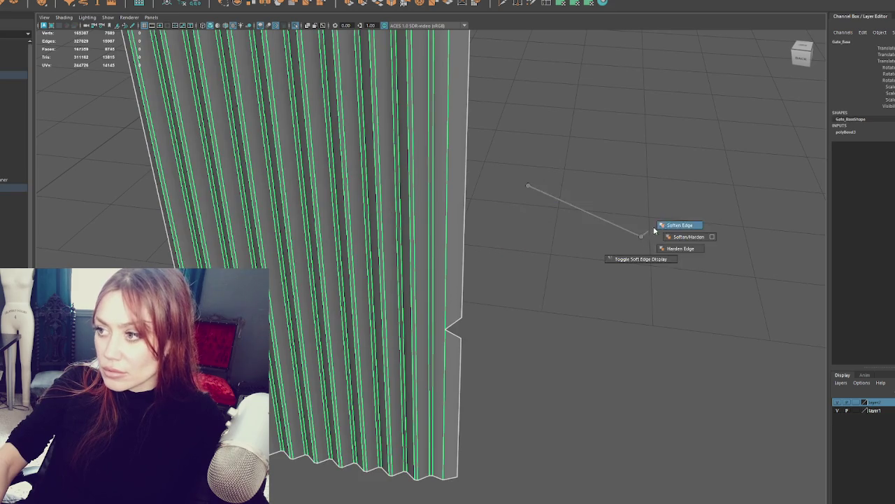
{"action": "scroll", "coordinate": [505, 267], "scroll_direction": "up", "scroll_amount": 3}
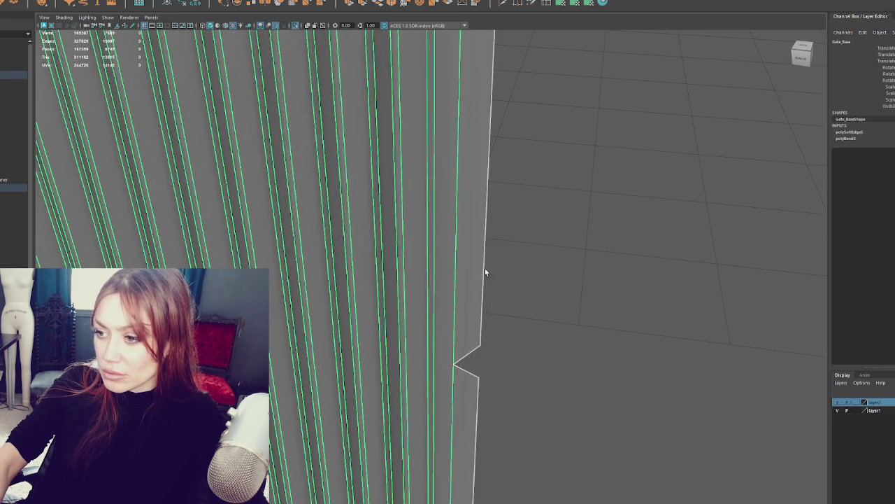
{"action": "left_click_drag", "start_coordinate": [504, 268], "coordinate": [482, 277], "text": "alt"}
{"action": "scroll", "coordinate": [501, 77], "scroll_direction": "down", "scroll_amount": 4}
{"action": "left_click", "coordinate": [501, 77]}
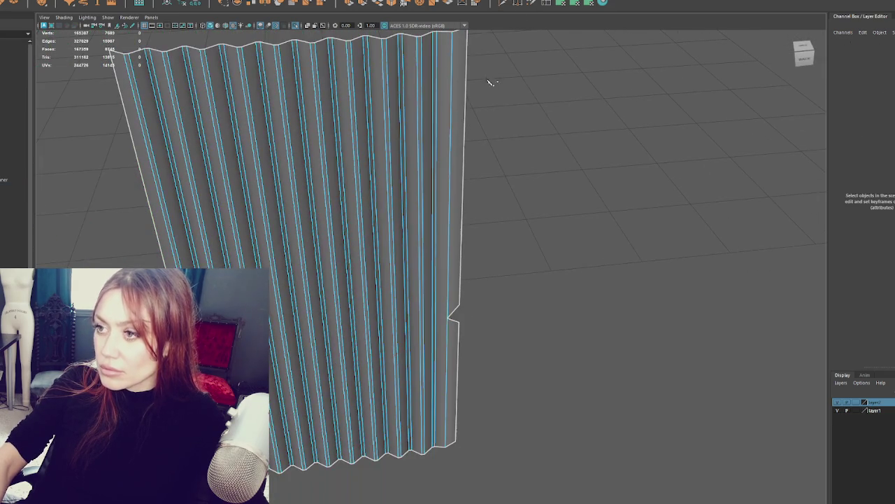
{"action": "middle_click_drag", "start_coordinate": [455, 35], "coordinate": [459, 53], "text": "alt"}
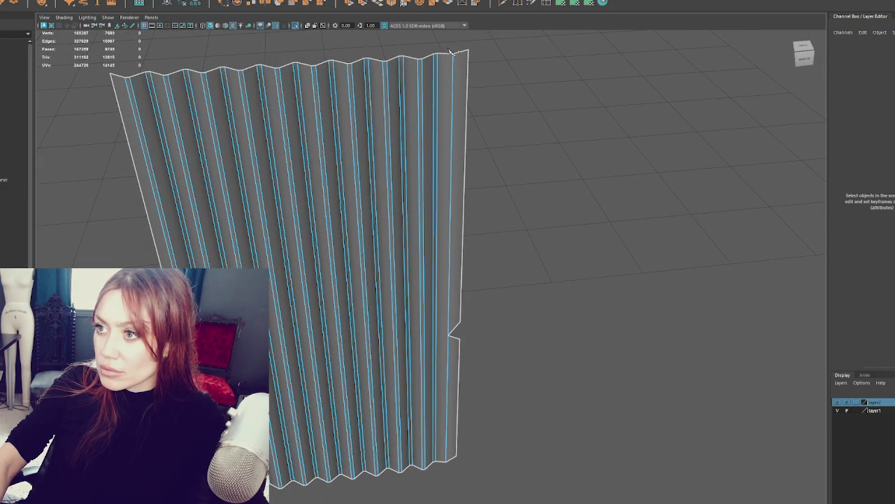
Start a new cut at the sheet's top-right corner and inspect its bottom edge from below.
{"action": "left_click", "coordinate": [454, 55]}
{"action": "scroll", "coordinate": [462, 140], "scroll_direction": "up", "scroll_amount": 3}
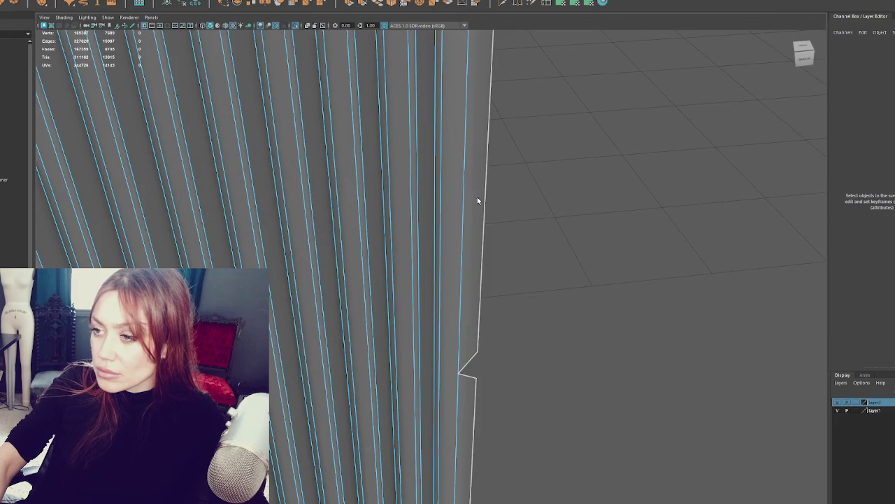
{"action": "scroll", "coordinate": [440, 210], "scroll_direction": "up", "scroll_amount": 3}
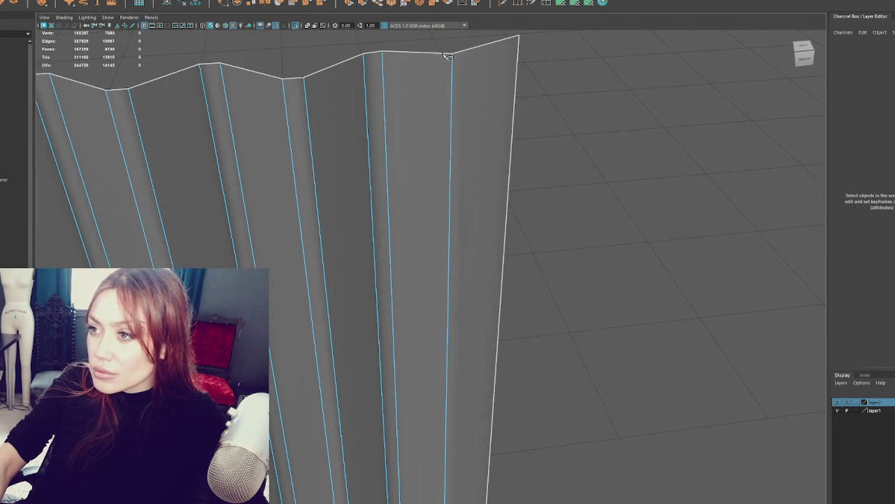
{"action": "scroll", "coordinate": [472, 252], "scroll_direction": "down", "scroll_amount": 5}
{"action": "middle_click_drag", "start_coordinate": [472, 251], "coordinate": [455, 77], "text": "alt"}
{"action": "scroll", "coordinate": [466, 210], "scroll_direction": "up", "scroll_amount": 3}
{"action": "scroll", "coordinate": [474, 197], "scroll_direction": "up", "scroll_amount": 3}
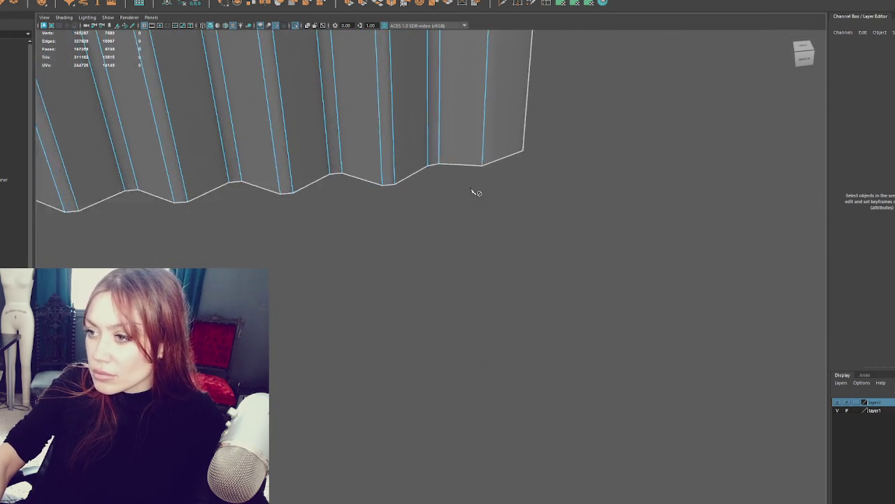
{"action": "scroll", "coordinate": [475, 198], "scroll_direction": "up", "scroll_amount": 2}
{"action": "scroll", "coordinate": [482, 152], "scroll_direction": "down", "scroll_amount": 3}
{"action": "mouse_move", "coordinate": [510, 170]}
{"action": "left_mouse_down", "text": "alt"}
{"action": "mouse_move", "coordinate": [482, 186]}
{"action": "mouse_move", "coordinate": [471, 350]}
{"action": "mouse_move", "coordinate": [466, 249]}
{"action": "left_mouse_up", "text": "alt"}
{"action": "right_click_drag", "start_coordinate": [566, 221], "coordinate": [473, 223]}
Select a loop of fold edges and set the scale Axis Orientation to World.
{"action": "double_click", "coordinate": [463, 215]}
{"action": "mouse_move", "coordinate": [476, 211]}
{"action": "left_mouse_down", "text": "alt"}
{"action": "mouse_move", "coordinate": [432, 179]}
{"action": "mouse_move", "coordinate": [361, 162]}
{"action": "mouse_move", "coordinate": [828, 19]}
{"action": "left_mouse_up", "text": "alt"}
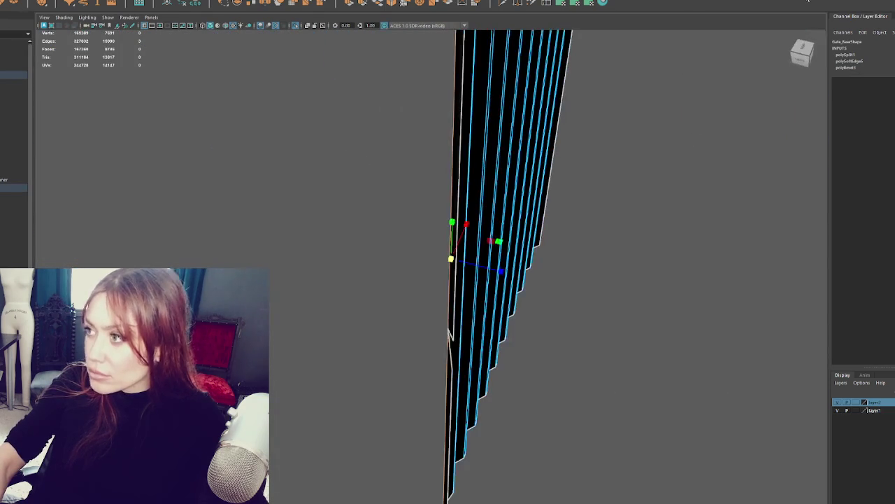
{"action": "key", "text": "ctrl+shift+t"}
{"action": "mouse_move", "coordinate": [594, 167]}
{"action": "left_mouse_down", "text": "alt"}
{"action": "mouse_move", "coordinate": [504, 150]}
{"action": "mouse_move", "coordinate": [629, 185]}
{"action": "left_mouse_up", "text": "alt"}
{"action": "left_click", "coordinate": [688, 199]}
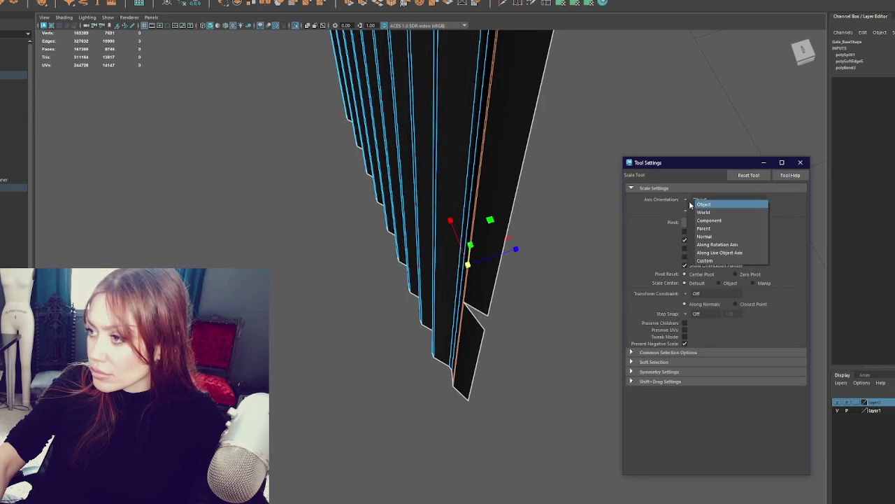
{"action": "left_click", "coordinate": [704, 212]}
Return to the Select Tool, close the tool settings, frame the sheet and deselect it.
{"action": "left_click_drag", "start_coordinate": [516, 250], "coordinate": [333, 279]}
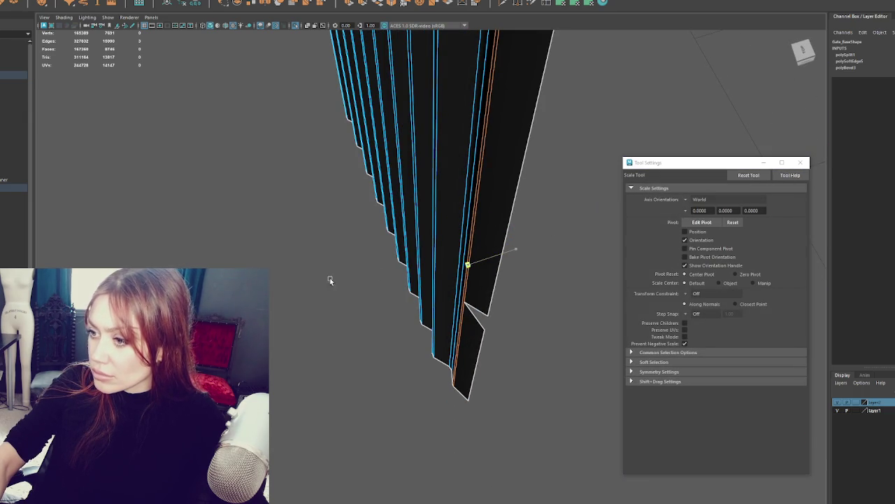
{"action": "key", "text": "f"}
{"action": "key", "text": "q"}
{"action": "key", "text": "F8"}
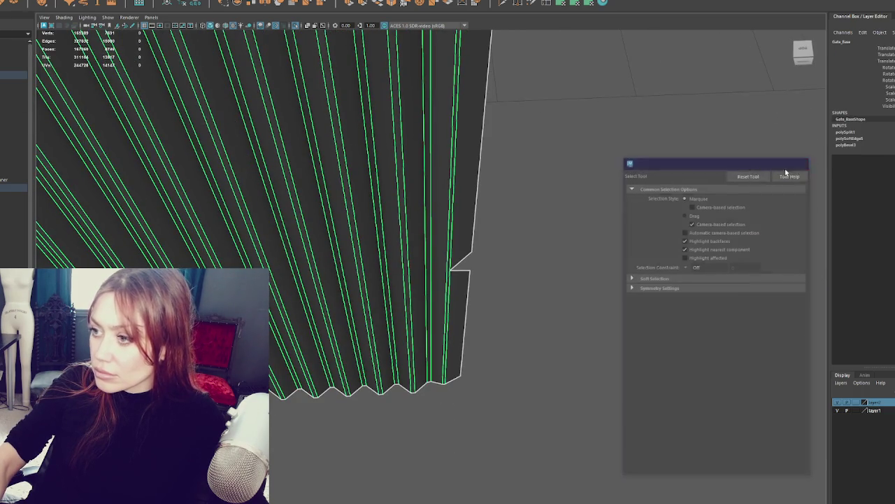
{"action": "left_click", "coordinate": [804, 162]}
{"action": "key", "text": "f"}
{"action": "left_click", "coordinate": [535, 193]}
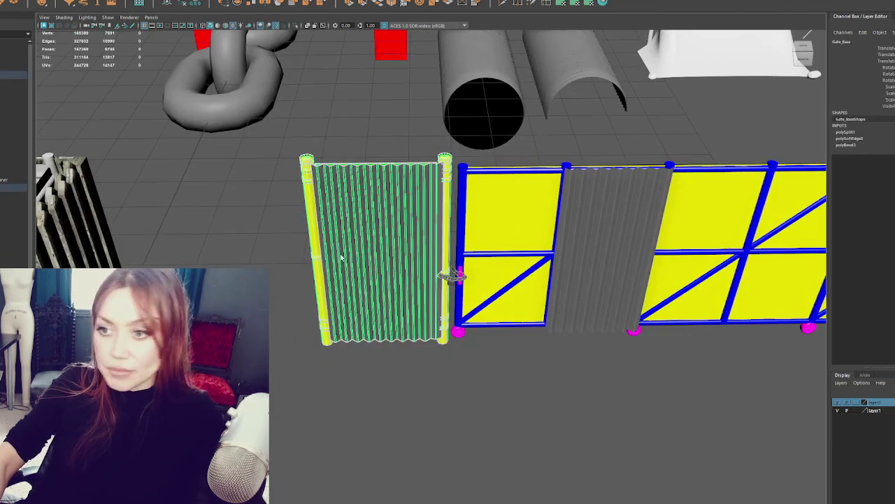
Select the left corrugated panel and gate posts and switch to component editing.
{"action": "left_click", "coordinate": [658, 210]}
{"action": "middle_click_drag", "start_coordinate": [658, 210], "coordinate": [467, 262], "text": "alt"}
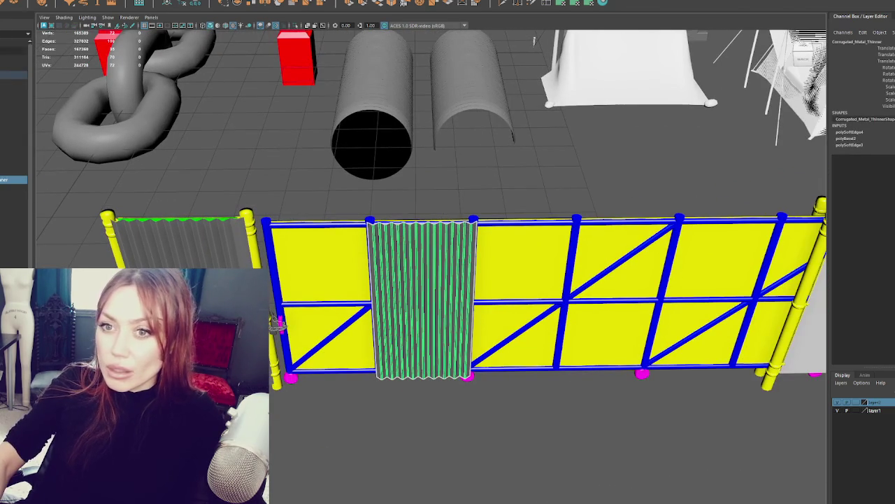
{"action": "left_click", "coordinate": [205, 240], "text": "shift"}
{"action": "key", "text": "p"}
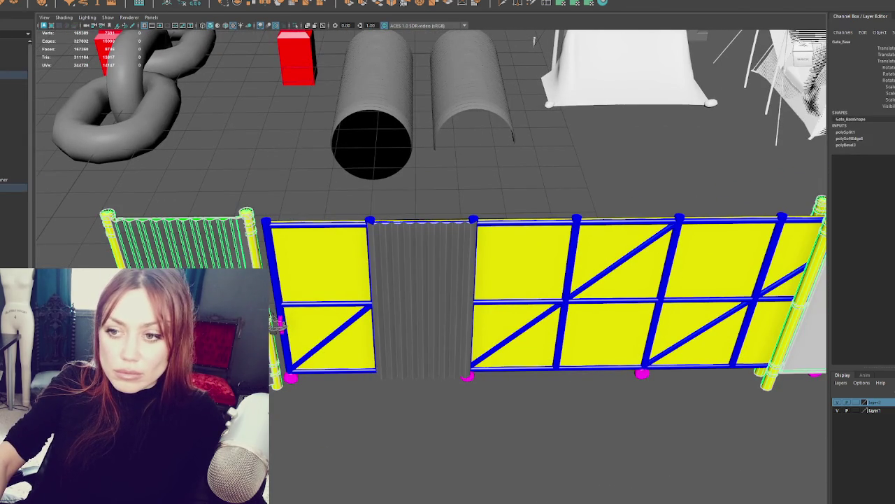
{"action": "key", "text": "ctrl+F11"}
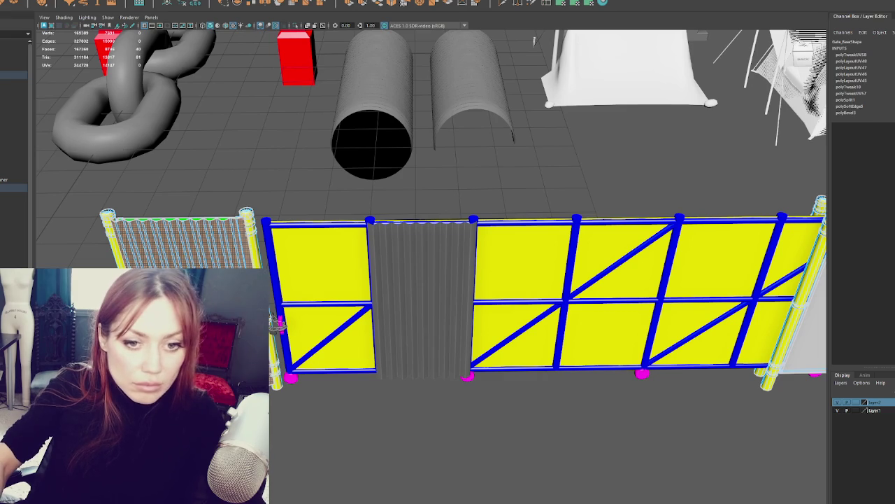
Select the middle corrugated sheet and undo and redo its UV layout step to check its inputs.
{"action": "left_click", "coordinate": [373, 248]}
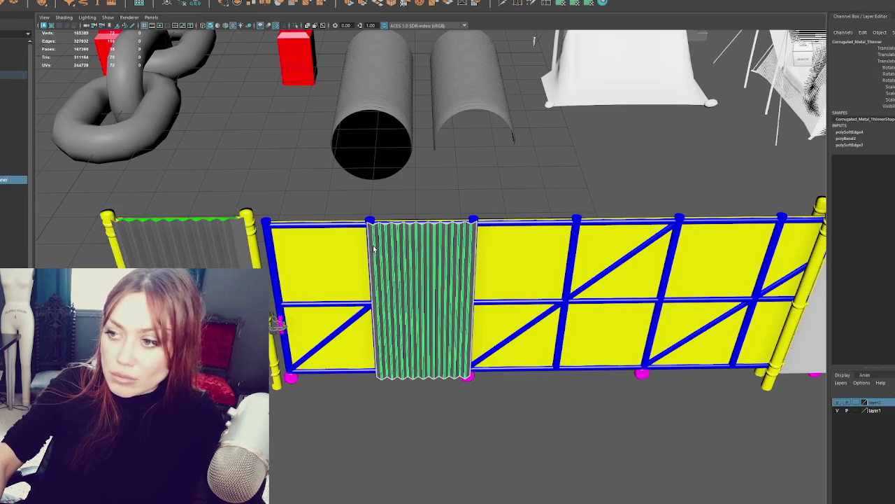
{"action": "key", "text": "F8"}
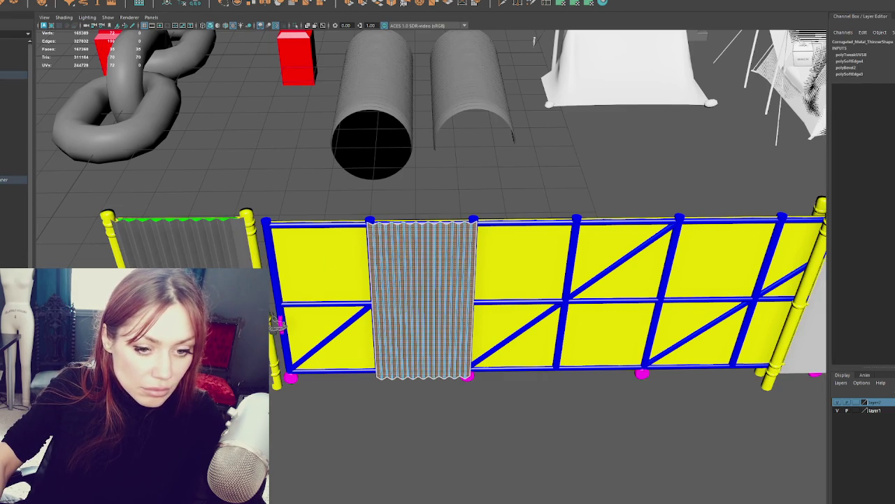
{"action": "key", "text": "ctrl+z"}
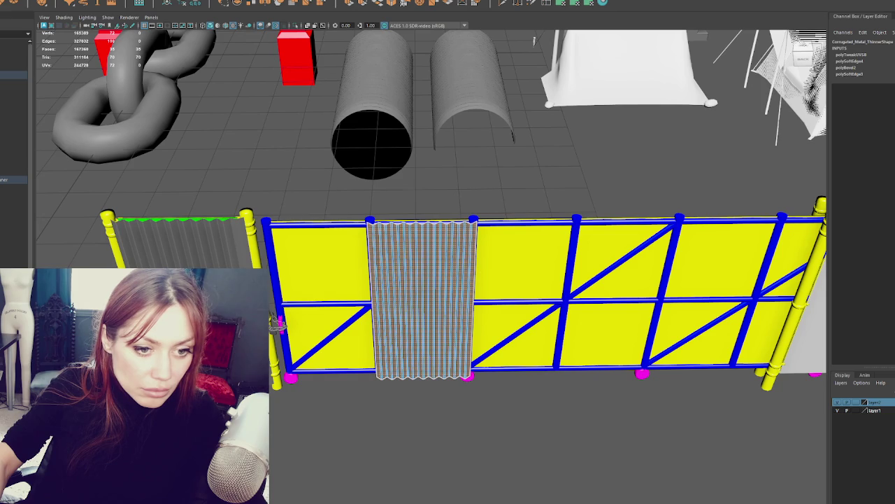
{"action": "key", "text": "shift+z"}
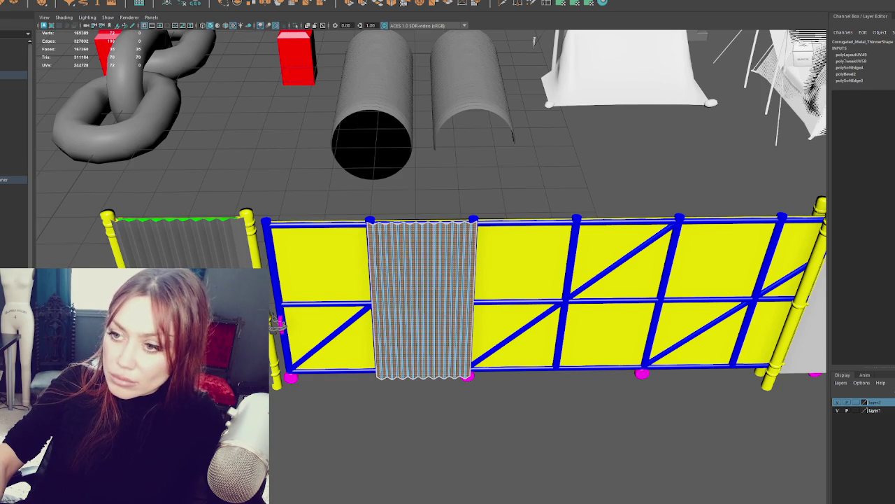
{"action": "scroll", "coordinate": [350, 343], "scroll_direction": "down", "scroll_amount": 3}
{"action": "scroll", "coordinate": [301, 322], "scroll_direction": "up", "scroll_amount": 3}
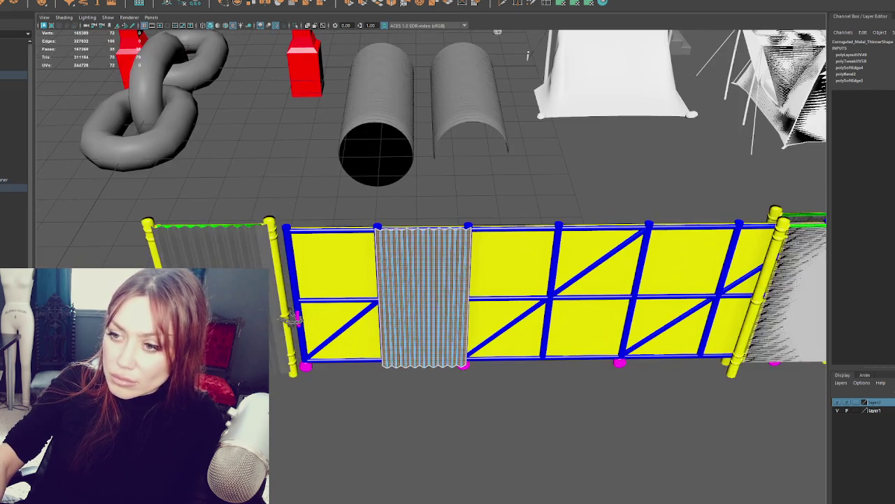
{"action": "left_click", "coordinate": [288, 318]}
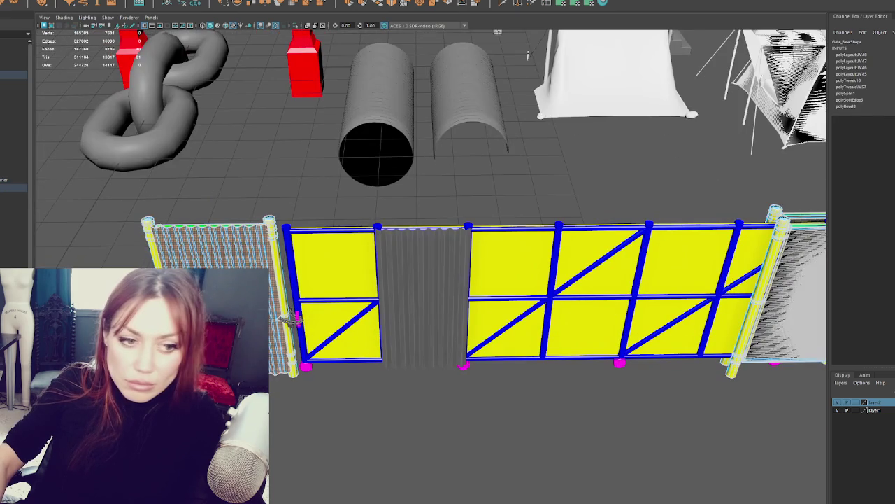
{"action": "left_click", "coordinate": [429, 277]}
{"action": "scroll", "coordinate": [429, 277], "scroll_direction": "down", "scroll_amount": 3}
{"action": "mouse_move", "coordinate": [429, 277]}
{"action": "middle_mouse_down", "text": "alt"}
{"action": "mouse_move", "coordinate": [400, 202]}
{"action": "mouse_move", "coordinate": [661, 295]}
{"action": "middle_mouse_up", "text": "alt"}
{"action": "scroll", "coordinate": [400, 202], "scroll_direction": "down", "scroll_amount": 3}
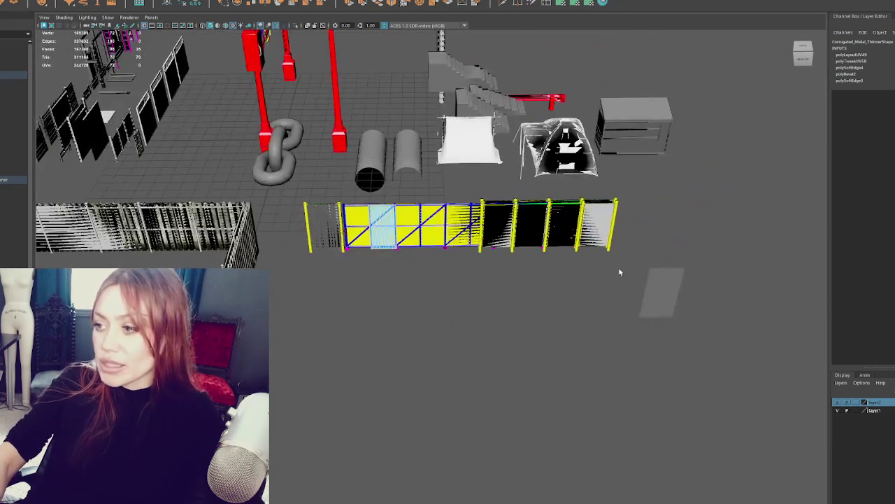
Move the corrugated sheet left beside the gate and frame it.
{"action": "left_click", "coordinate": [678, 298]}
{"action": "left_click", "coordinate": [664, 294]}
{"action": "left_click_drag", "start_coordinate": [627, 299], "coordinate": [308, 301]}
{"action": "key", "text": "f"}
{"action": "middle_click_drag", "start_coordinate": [362, 222], "coordinate": [319, 278], "text": "alt"}
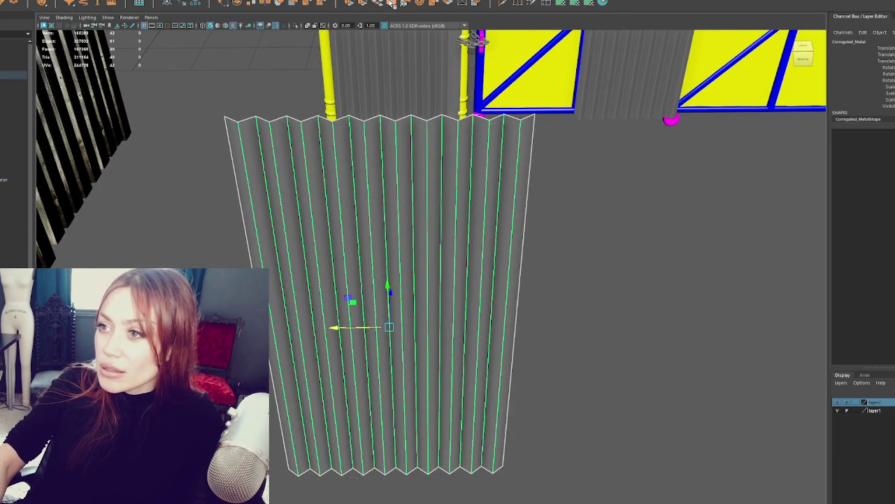
Bevel the sheet's fold edges with a fraction of 0.75.
{"action": "key", "text": "ctrl+b"}
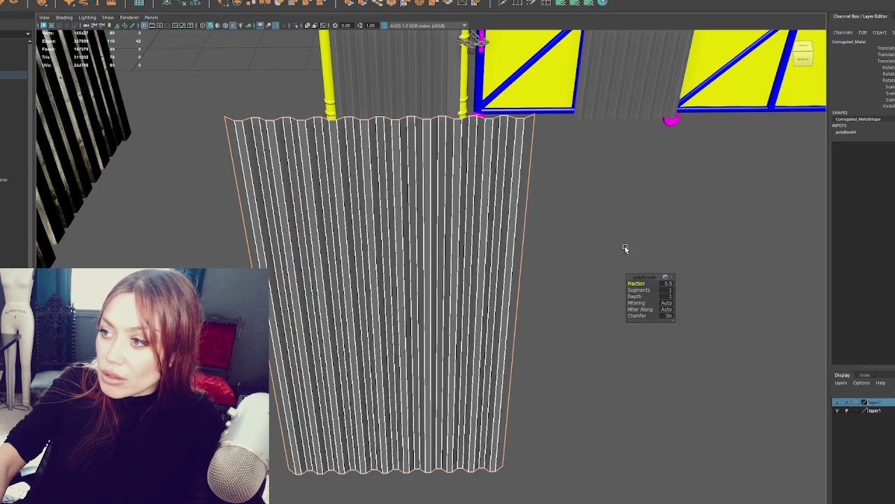
{"action": "left_click", "coordinate": [667, 286]}
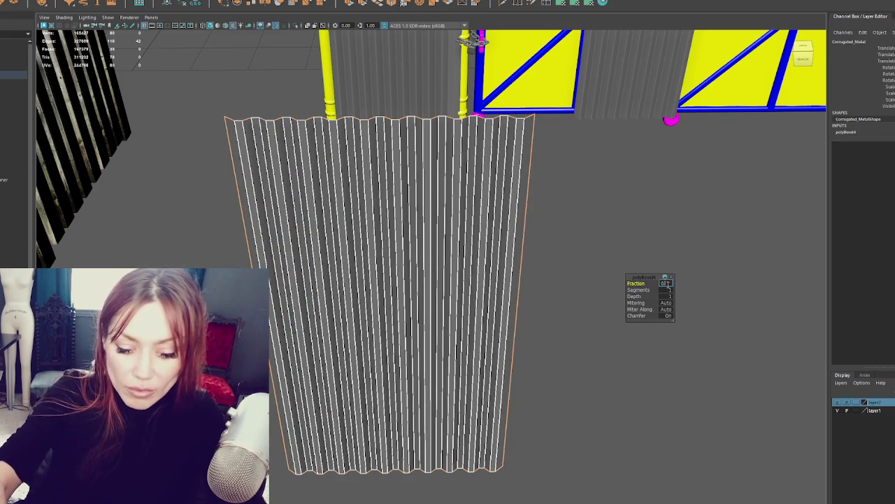
{"action": "type", "text": "0.75"}
{"action": "key", "text": "Return"}
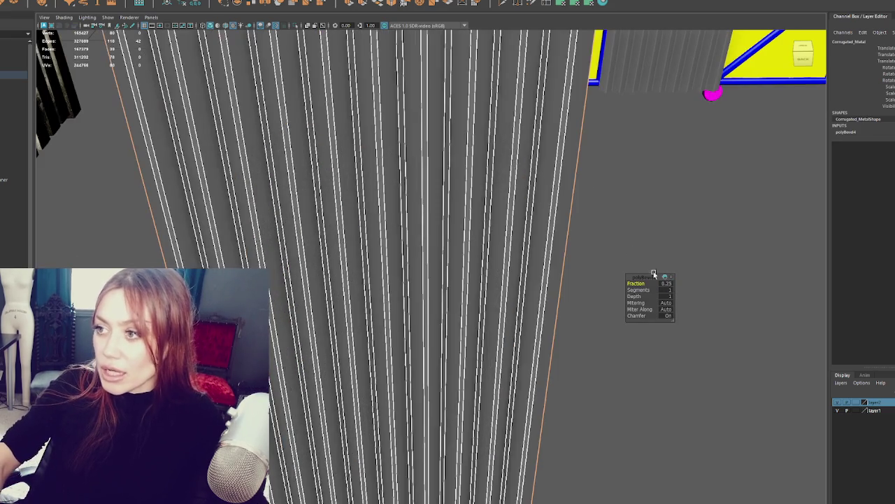
{"action": "mouse_move", "coordinate": [667, 286]}
{"action": "left_mouse_down", "text": "alt"}
{"action": "mouse_move", "coordinate": [293, 256]}
{"action": "mouse_move", "coordinate": [506, 245]}
{"action": "mouse_move", "coordinate": [486, 249]}
{"action": "left_mouse_up", "text": "alt"}
{"action": "right_click_drag", "start_coordinate": [485, 250], "coordinate": [485, 226]}
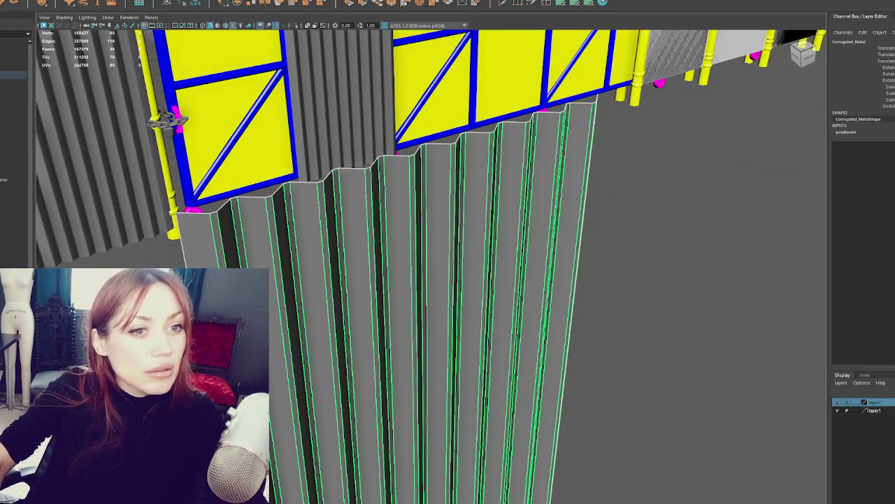